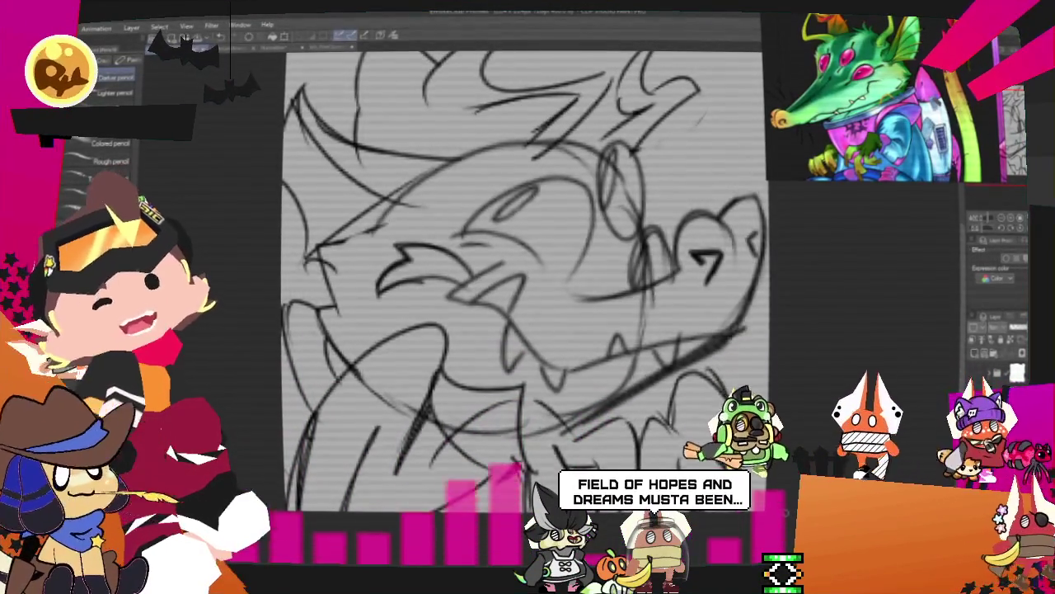
Tint the rough crocodile sketch light blue using Layer color
key("m")
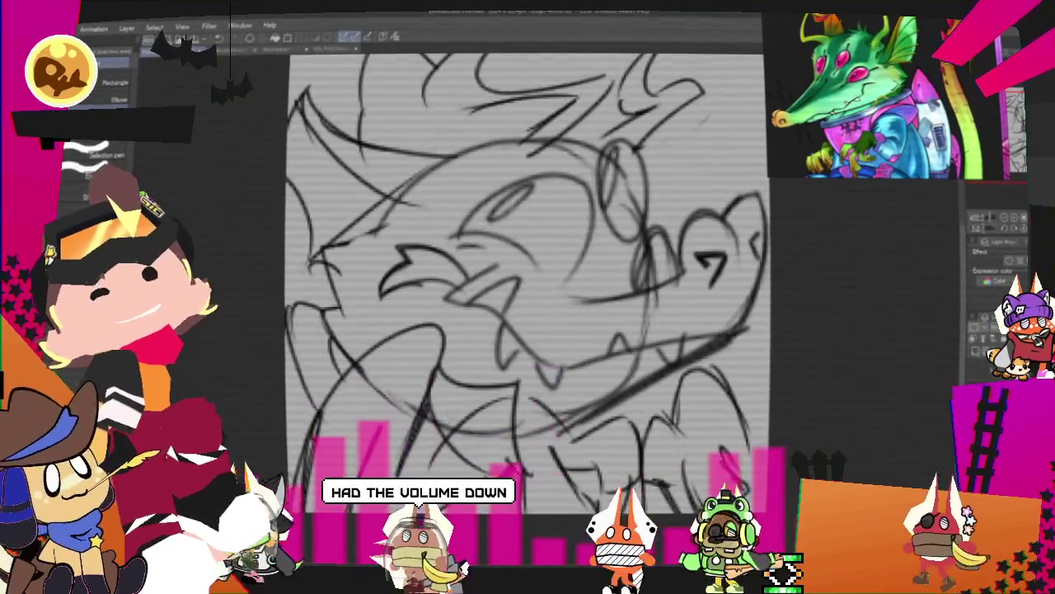
key("p")
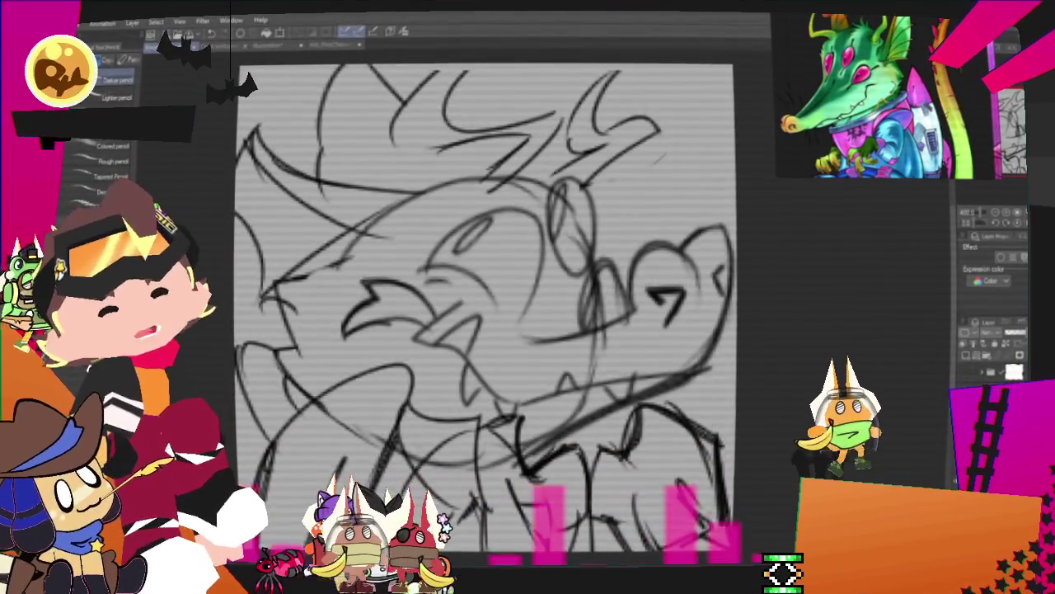
left_click(1024, 257)
left_click(990, 344)
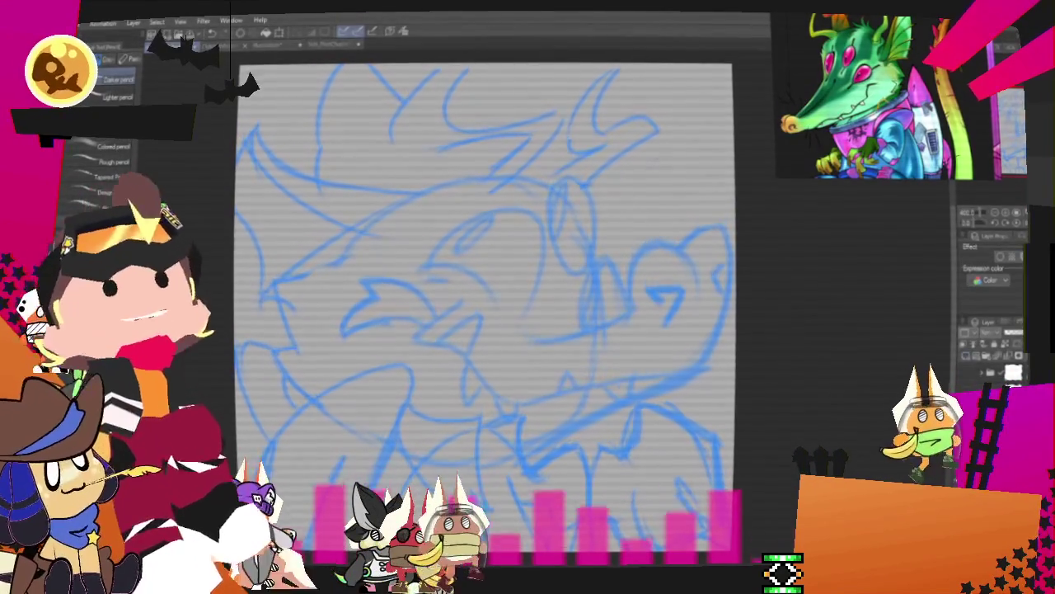
Switch to the inking pen and draw a first black curve for the brow
key("p")
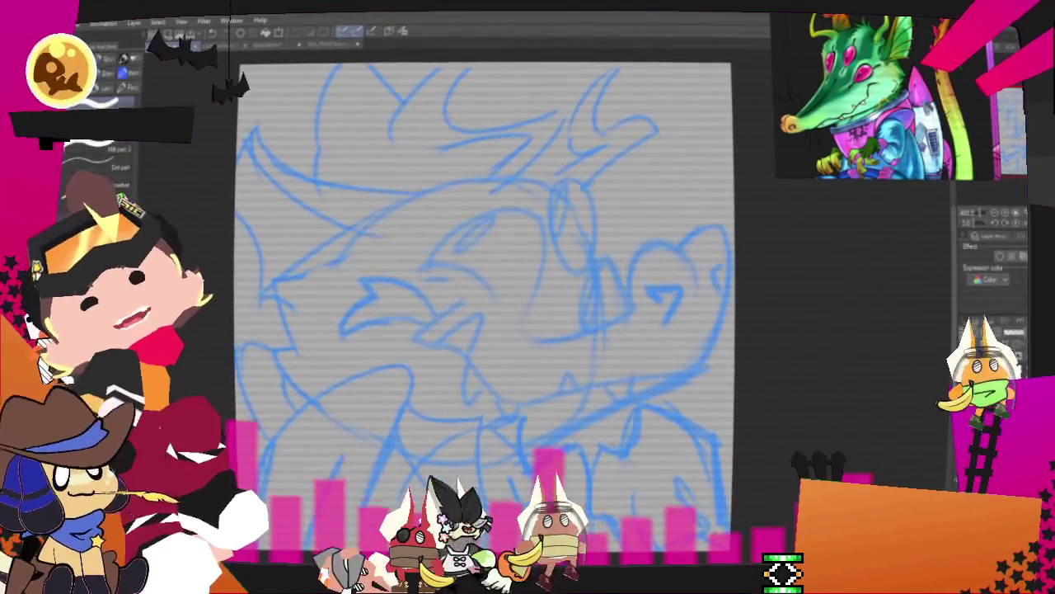
scroll(99, 156, "up", 2)
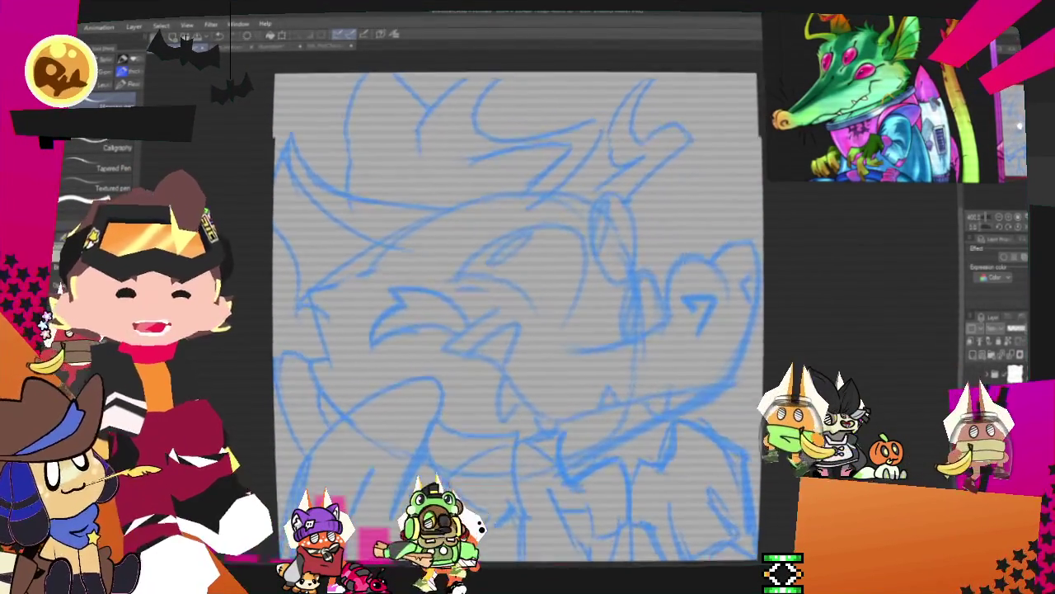
left_click_drag(492, 270, 592, 322)
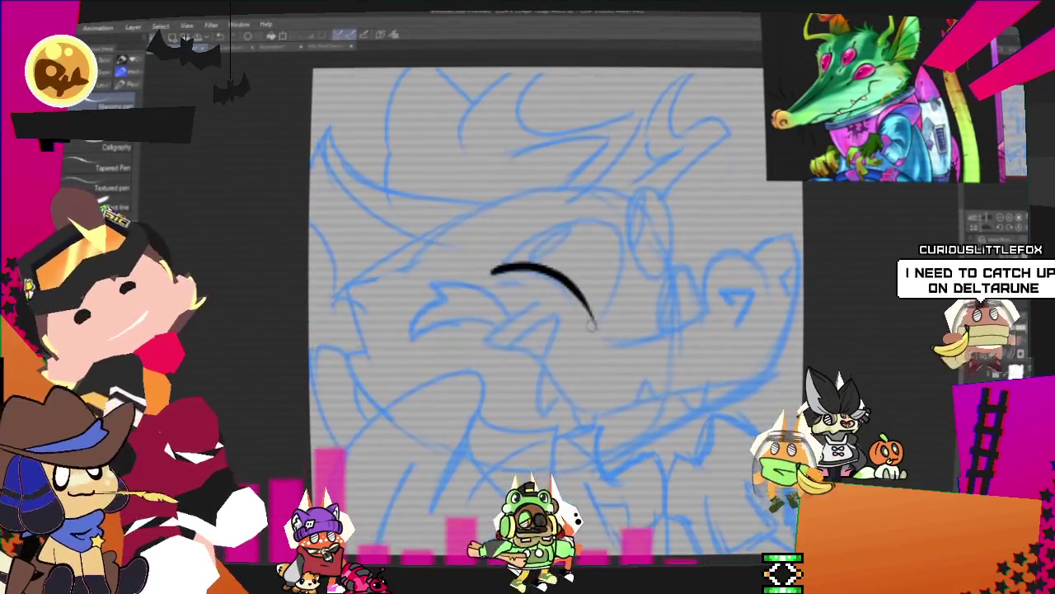
Ink a smaller, lower brow arc over the eye with a short inner line
key("ctrl+z")
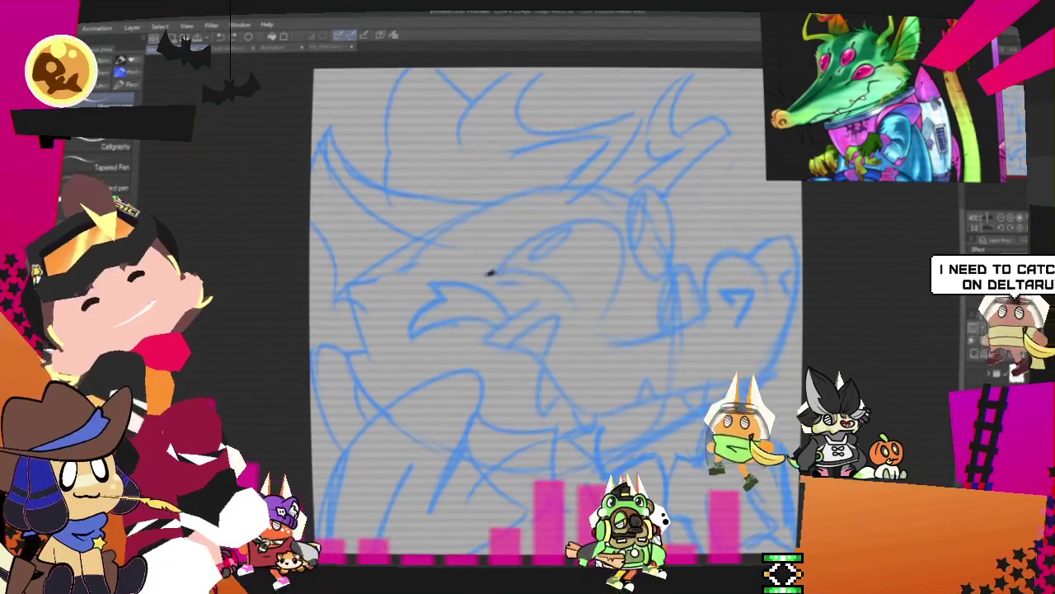
left_click_drag(491, 272, 588, 332)
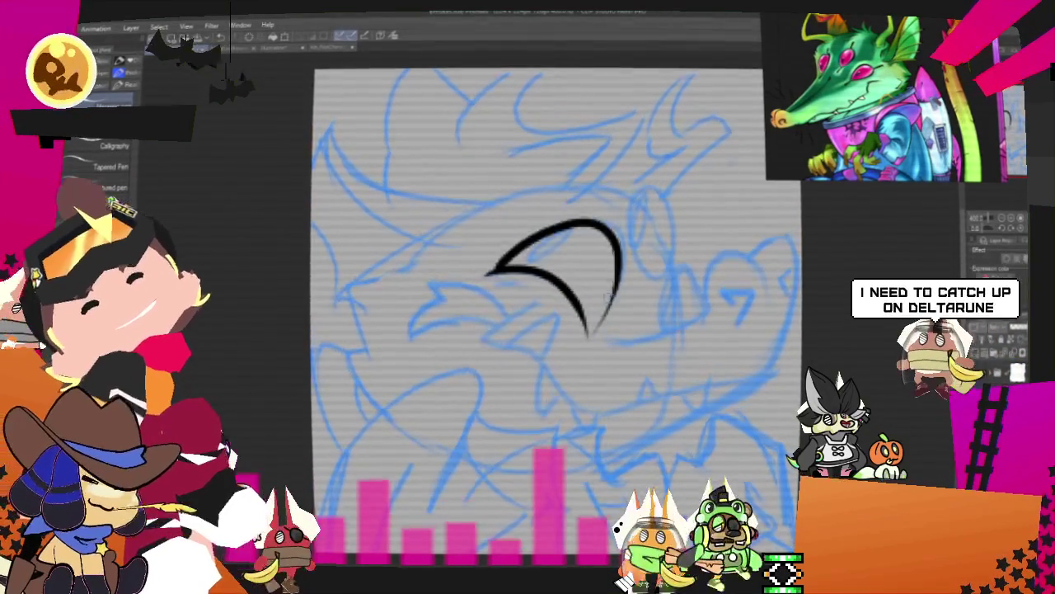
key("ctrl+z")
left_click_drag(492, 266, 577, 326)
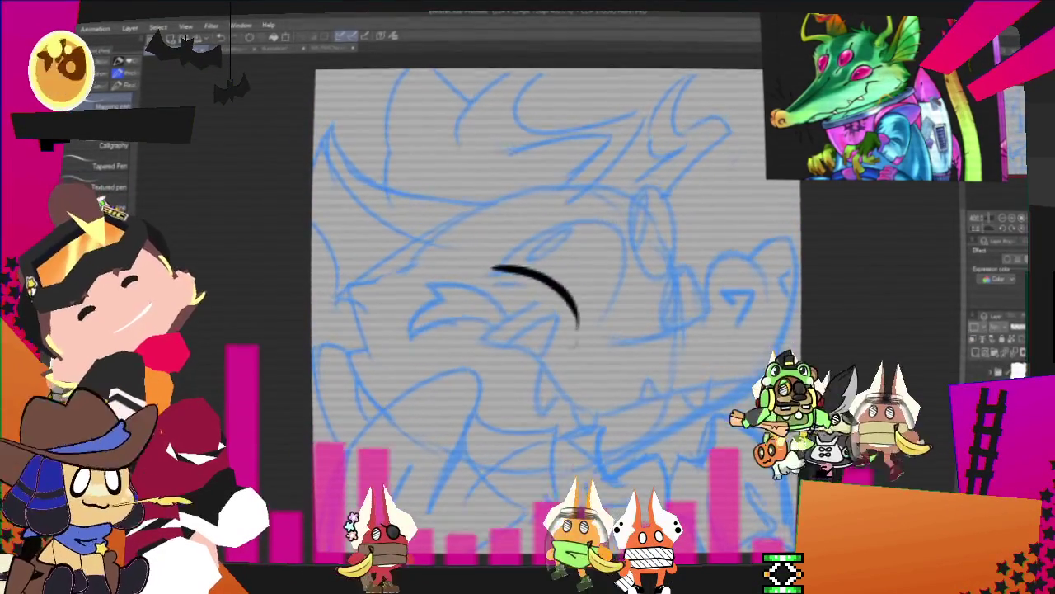
left_click_drag(494, 278, 531, 290)
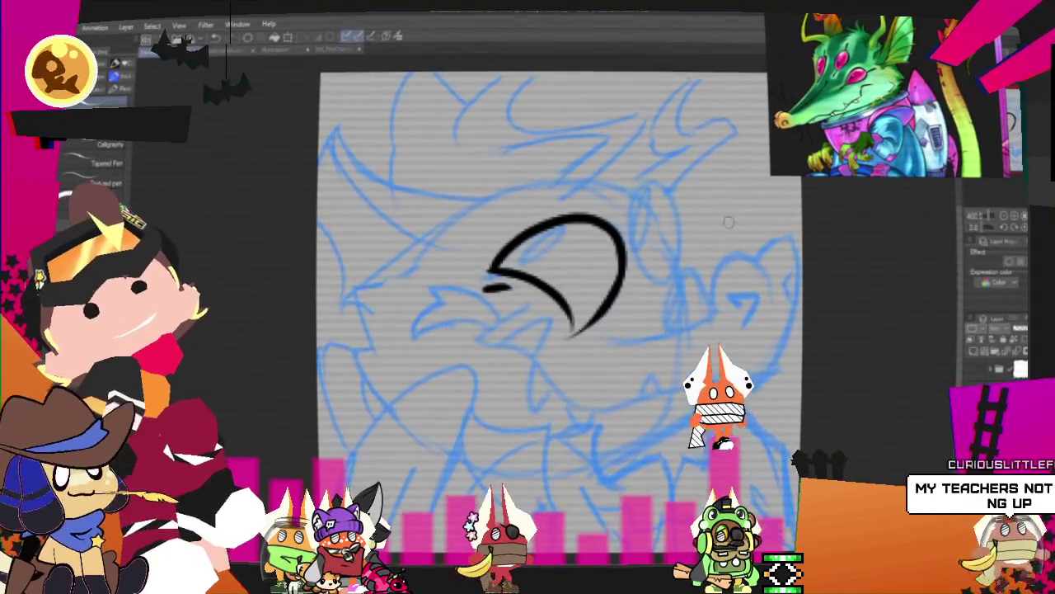
Ink the top line of the snout, redrawing its end several times
left_click_drag(609, 340, 701, 267)
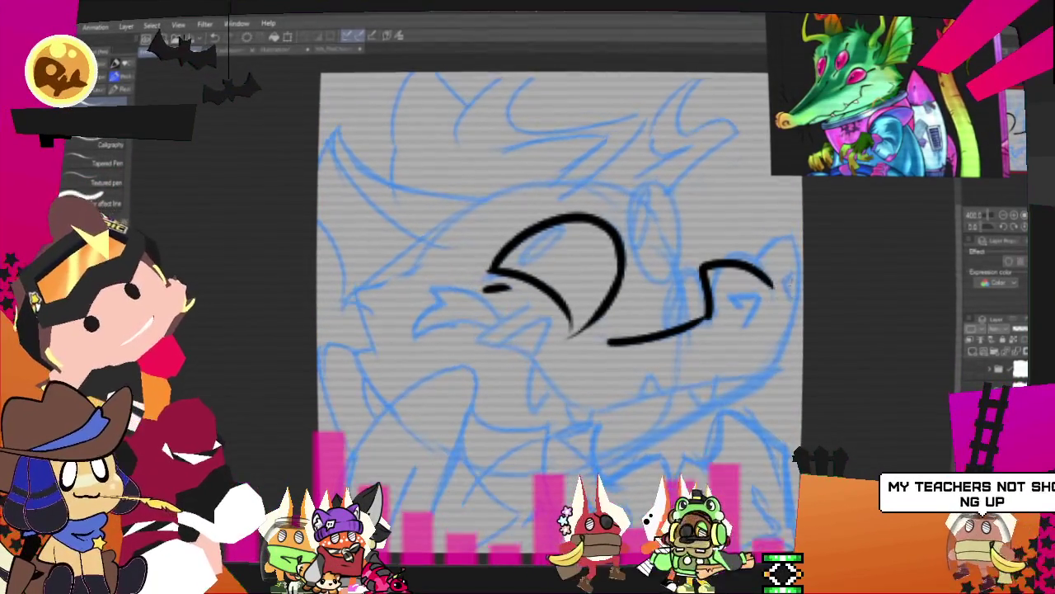
key("ctrl+z")
left_click_drag(708, 317, 718, 259)
key("ctrl+z")
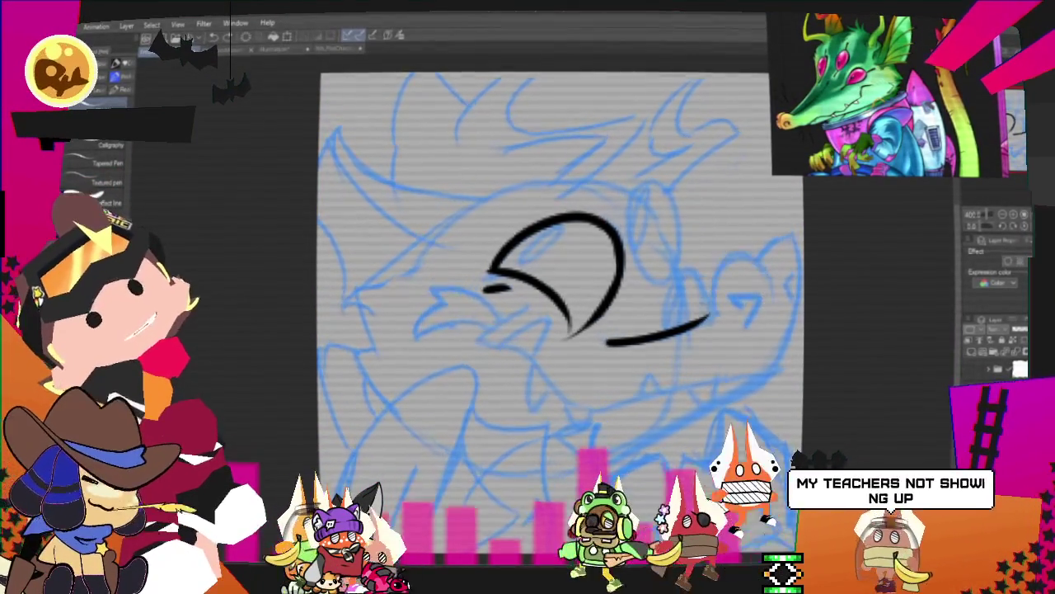
left_click_drag(707, 318, 764, 268)
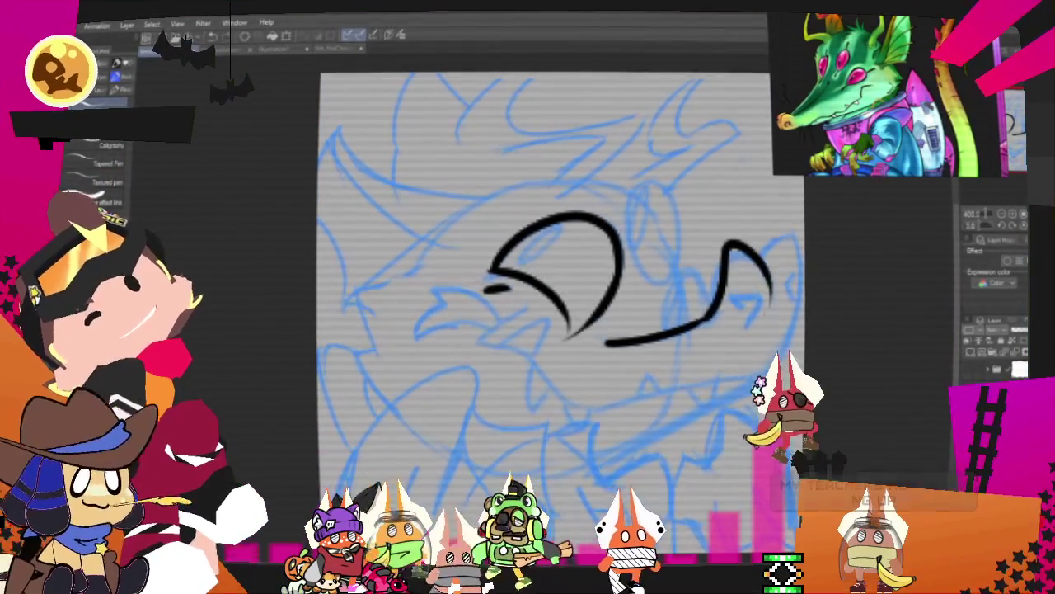
key("ctrl+z")
left_click_drag(707, 317, 796, 272)
key("ctrl+z")
mouse_move(707, 317)
left_mouse_down()
mouse_move(790, 247)
mouse_move(779, 363)
mouse_move(714, 255)
mouse_move(790, 243)
mouse_move(767, 375)
left_mouse_up()
key("ctrl+z")
Ink the lower jaw line along the bottom and the pointed open mouth
left_click_drag(577, 408, 783, 375)
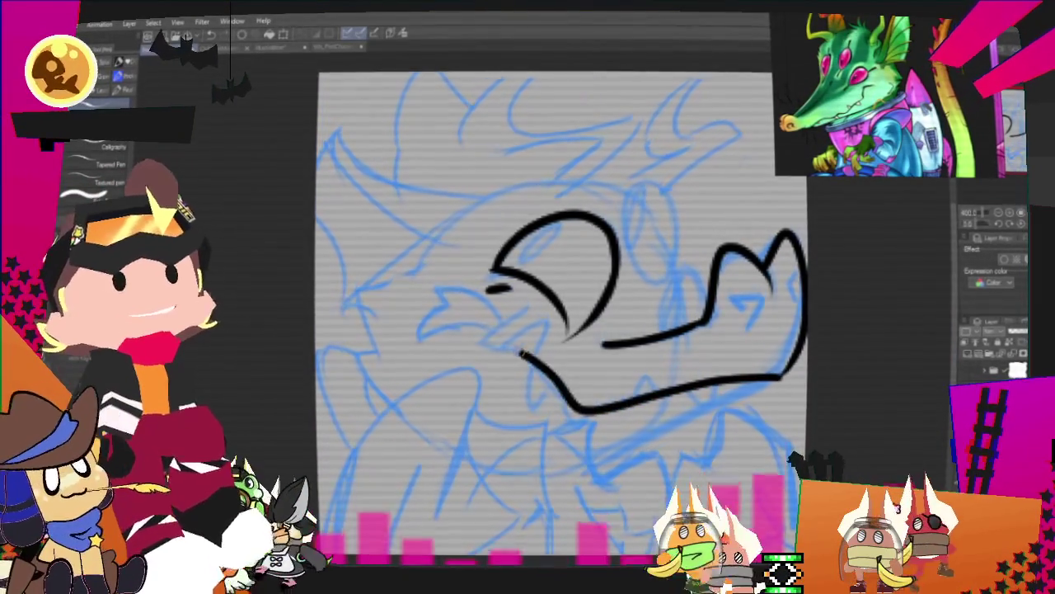
left_click_drag(528, 307, 577, 408)
mouse_move(488, 290)
left_mouse_down()
mouse_move(431, 285)
mouse_move(478, 336)
left_mouse_up()
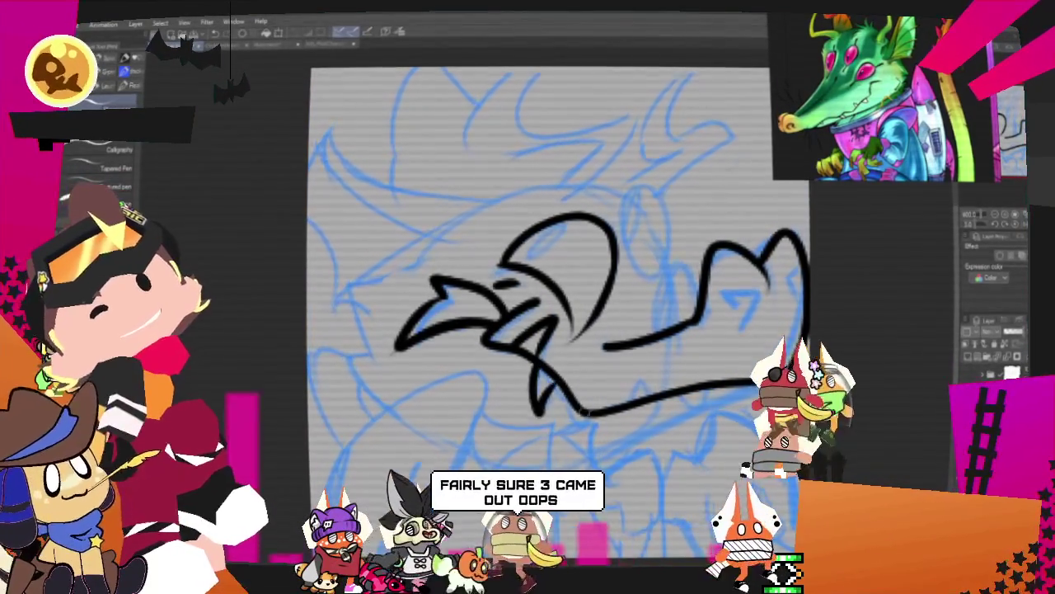
Draw a notch and a tooth on the jaw line, then the round eye
left_click_drag(580, 414, 595, 435)
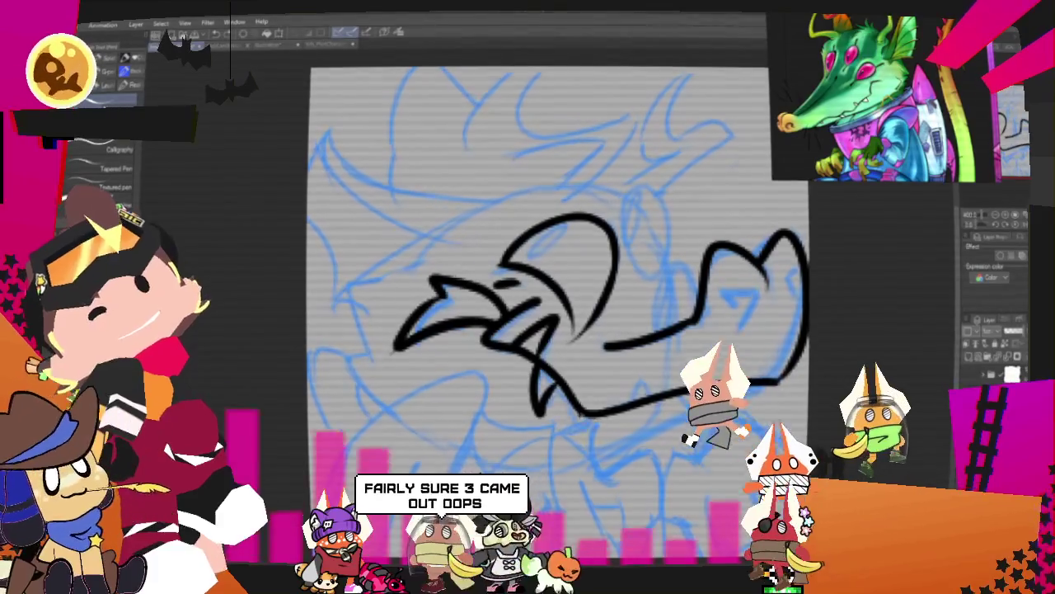
left_click_drag(680, 394, 701, 394)
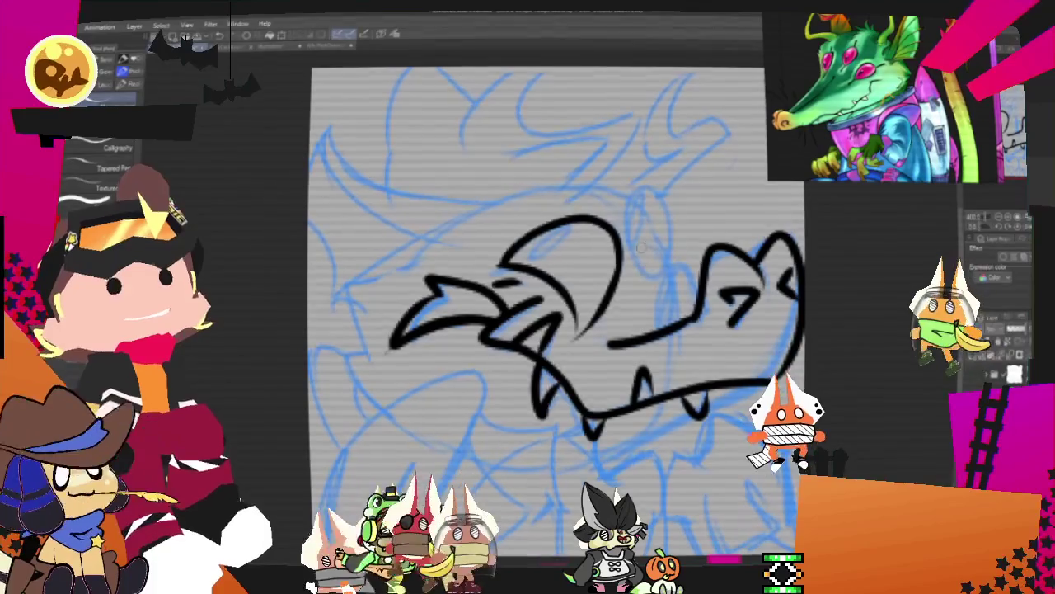
left_click_drag(651, 183, 639, 198)
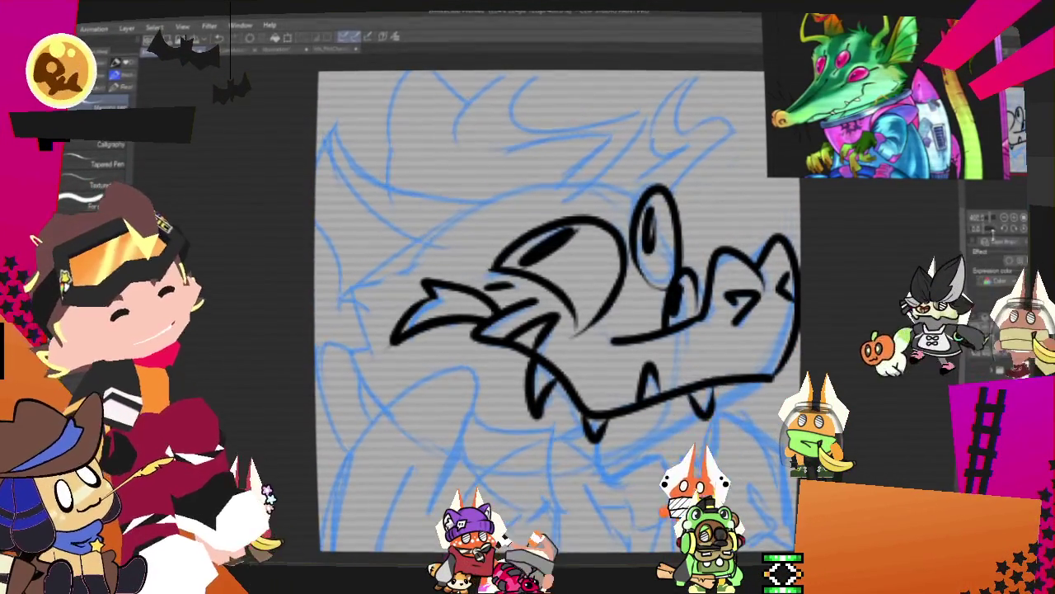
scroll(557, 314, "down", 2)
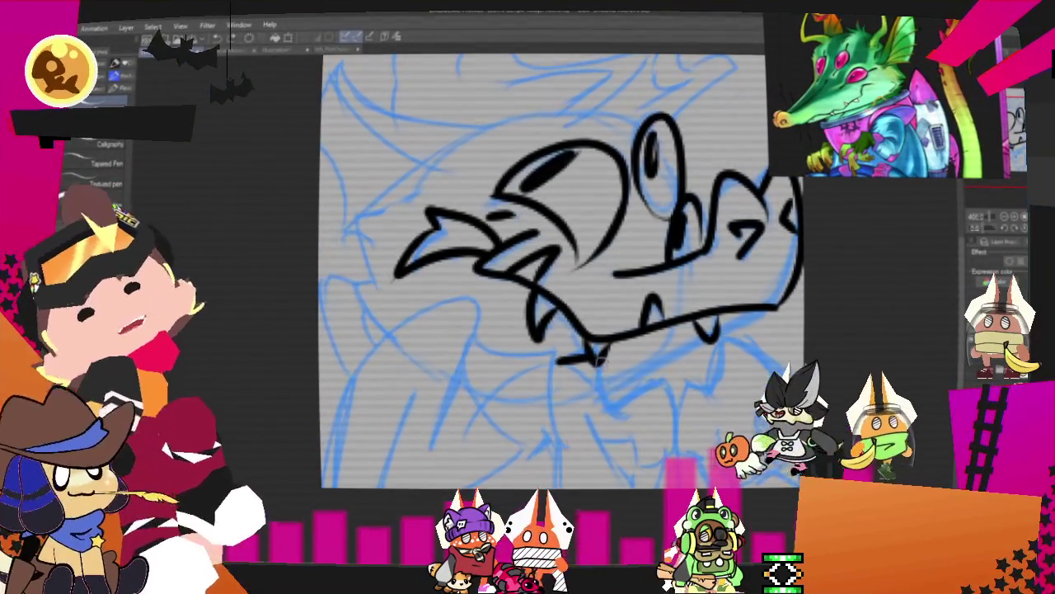
Ink lines under the jaw, the lower-right body curve and the left jaw side
left_click_drag(610, 407, 673, 385)
left_click_drag(679, 445, 635, 466)
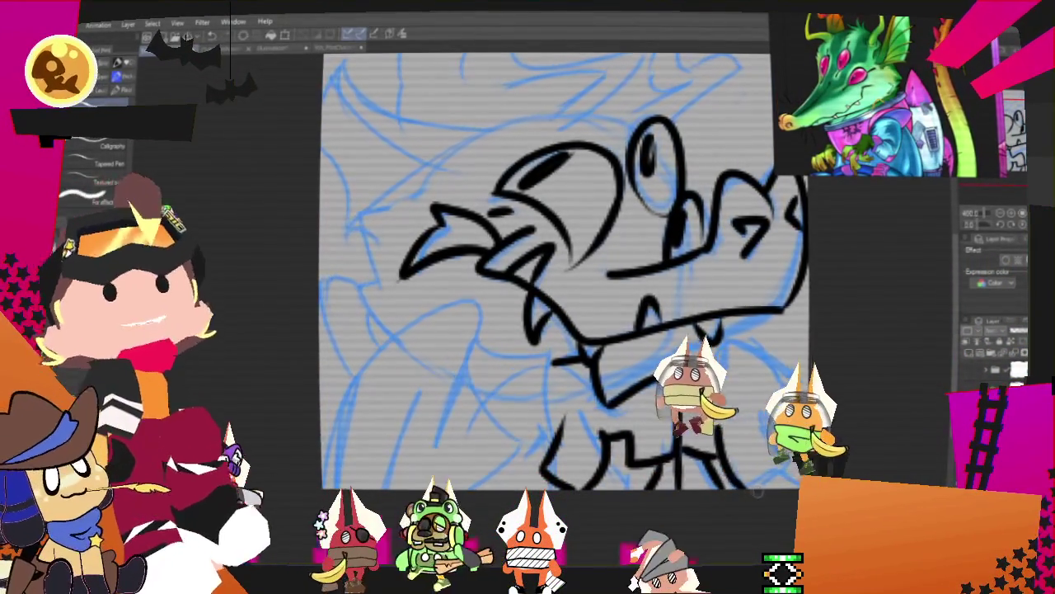
left_click_drag(753, 412, 787, 449)
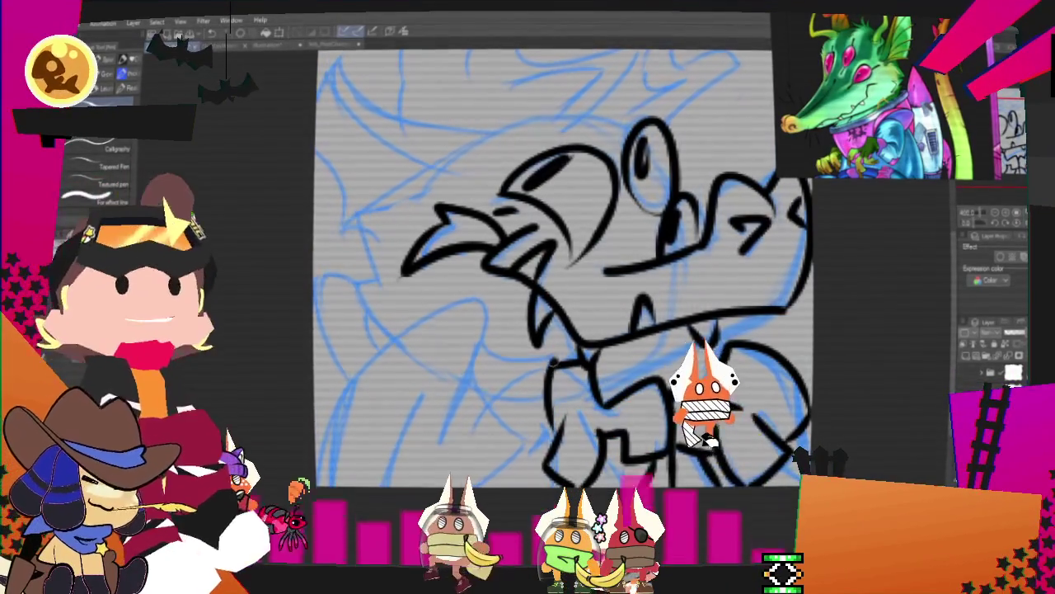
left_click_drag(495, 334, 513, 449)
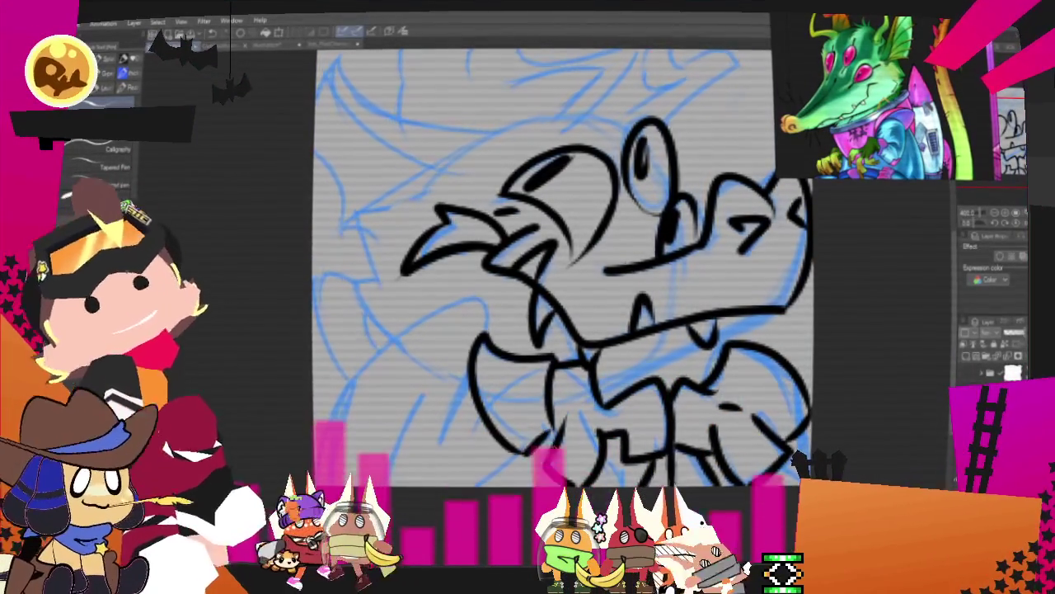
left_click_drag(477, 398, 433, 441)
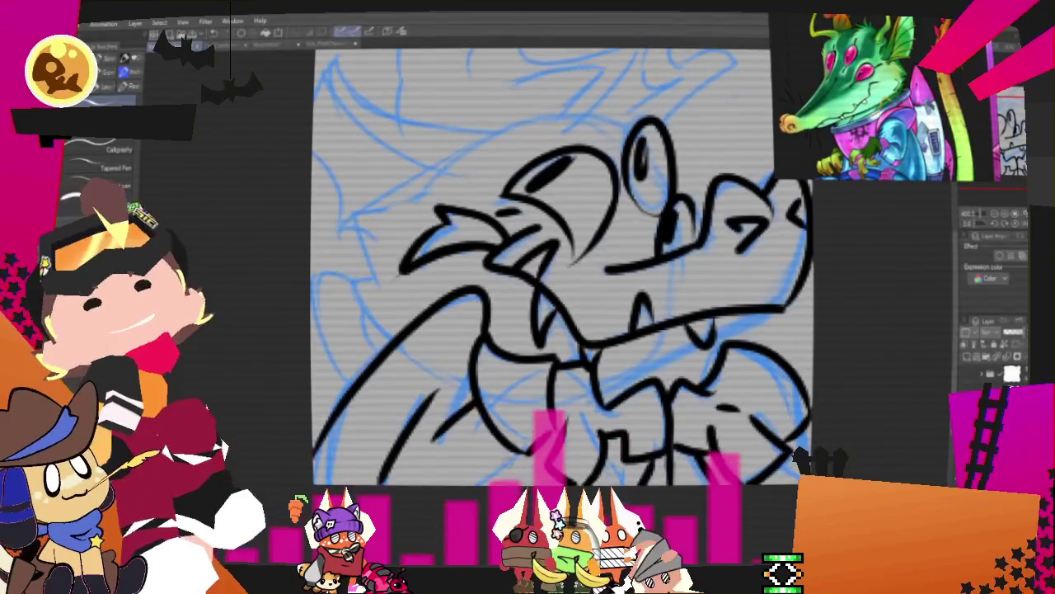
left_click_drag(347, 277, 388, 336)
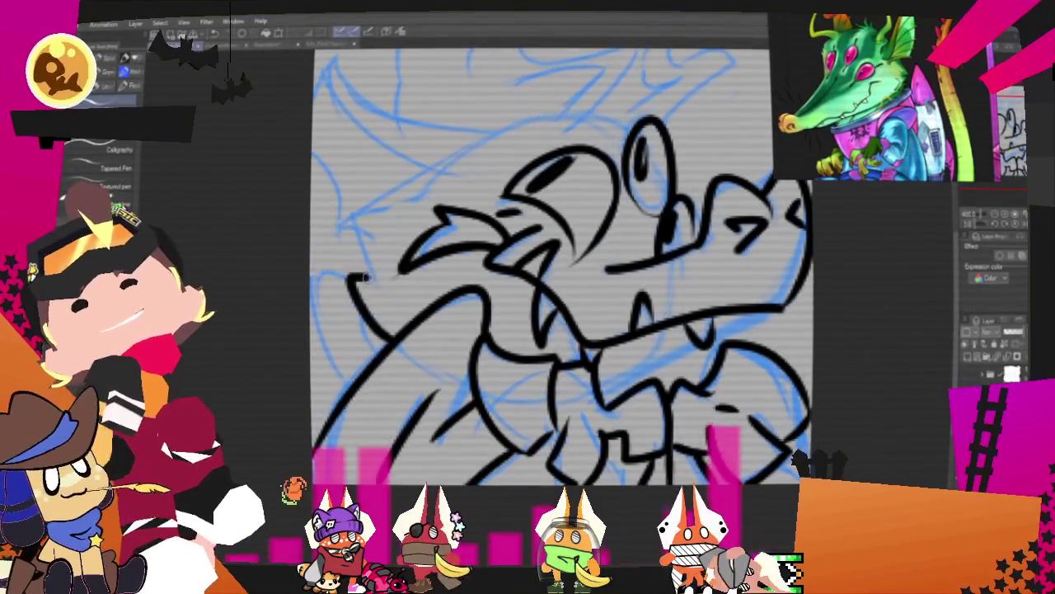
scroll(492, 258, "down", 1)
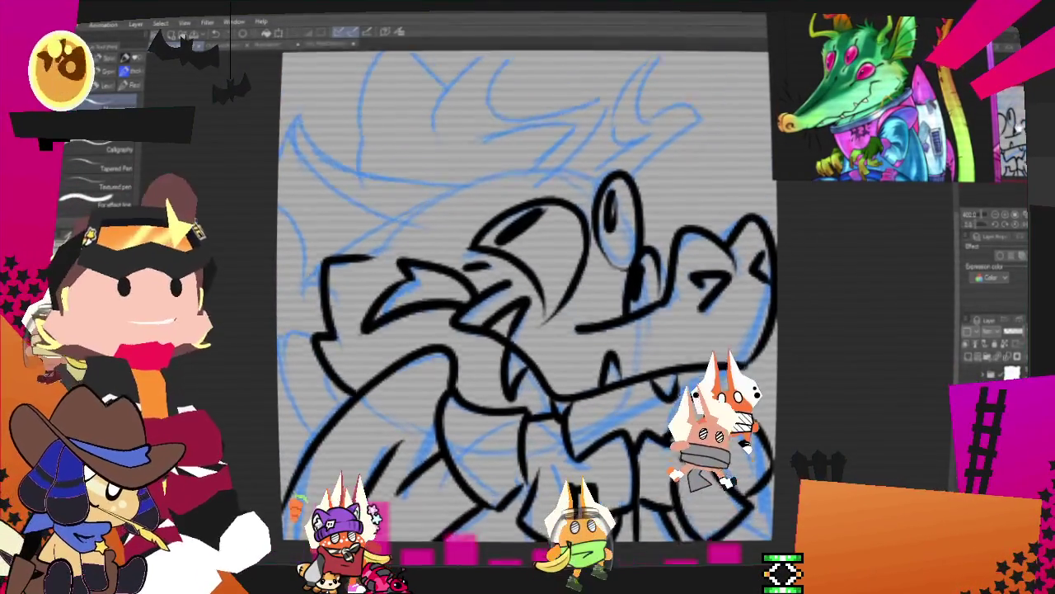
key("ctrl+z")
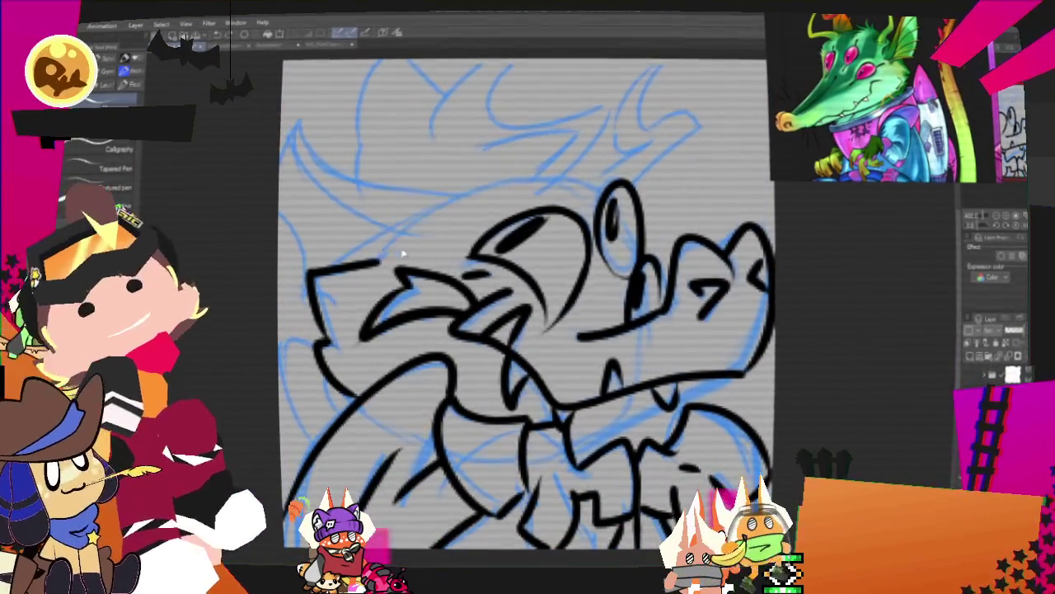
left_click_drag(399, 237, 315, 348)
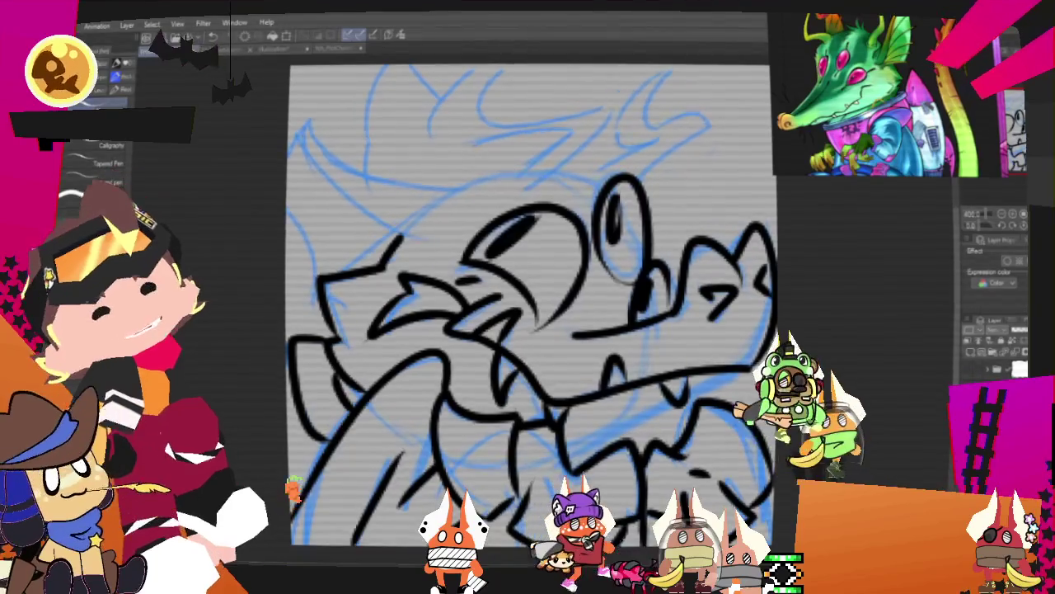
Ink a long pointed horn stroke at the top-left of the head
scroll(528, 305, "down", 2)
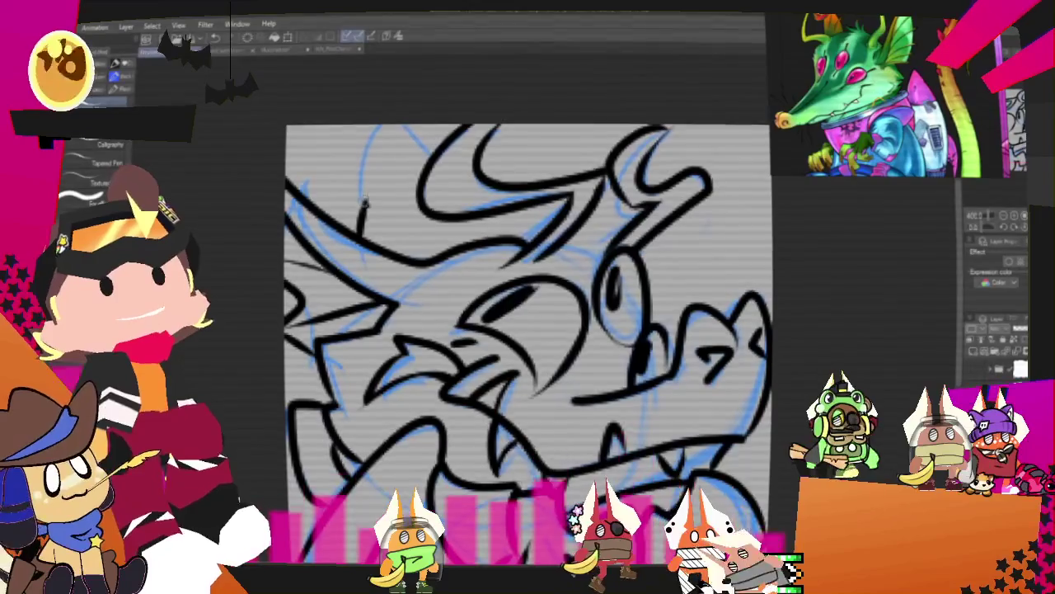
left_click_drag(378, 128, 359, 206)
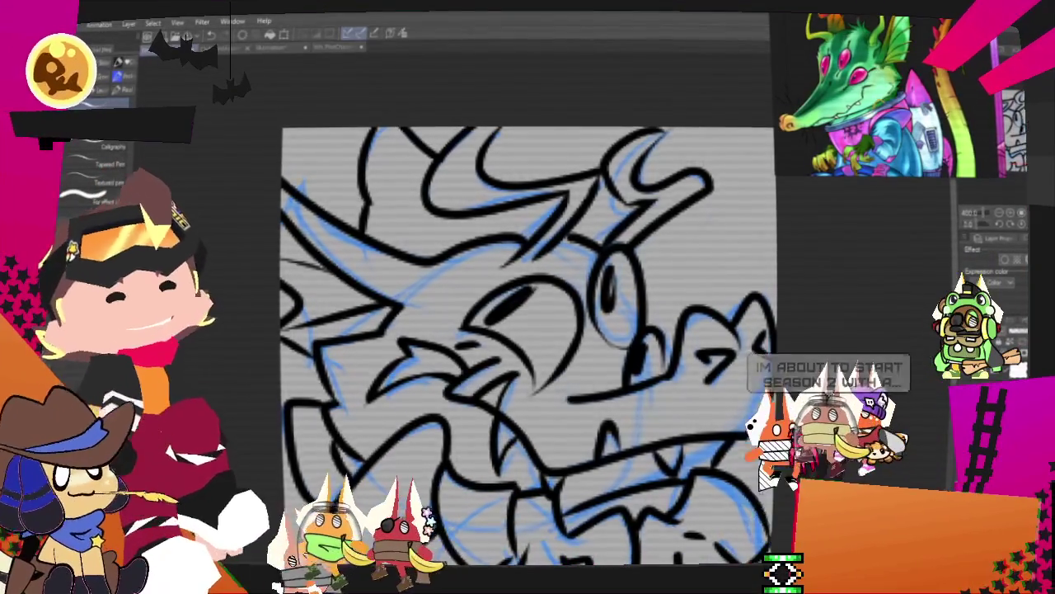
Recentre the drawing and hide the blue sketch layer with Ctrl+Shift+H
scroll(527, 329, "down", 3)
scroll(527, 313, "up", 2)
scroll(531, 311, "down", 1)
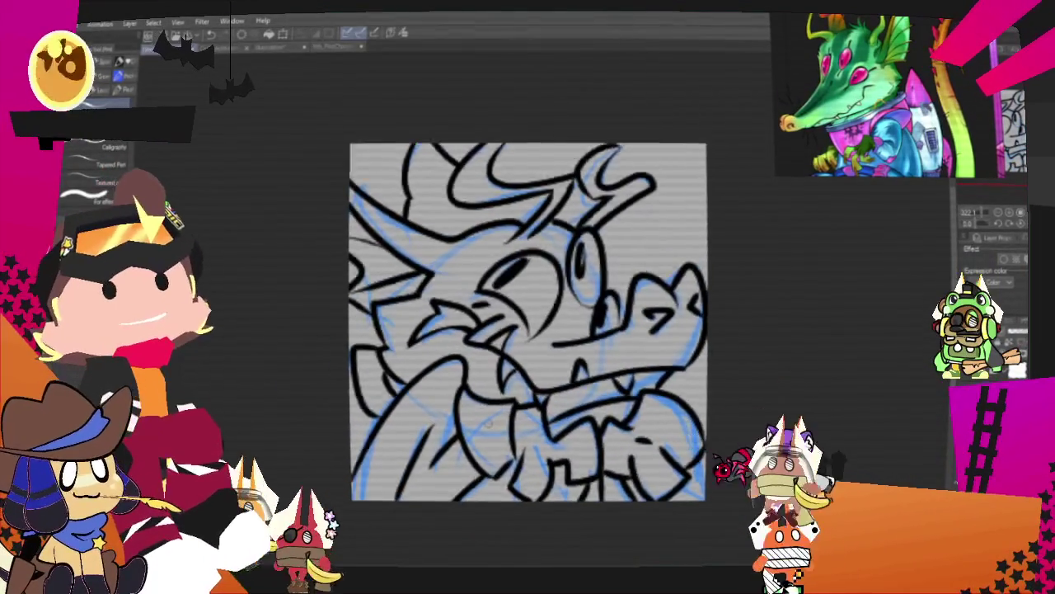
scroll(532, 311, "up", 2)
scroll(491, 425, "up", 1)
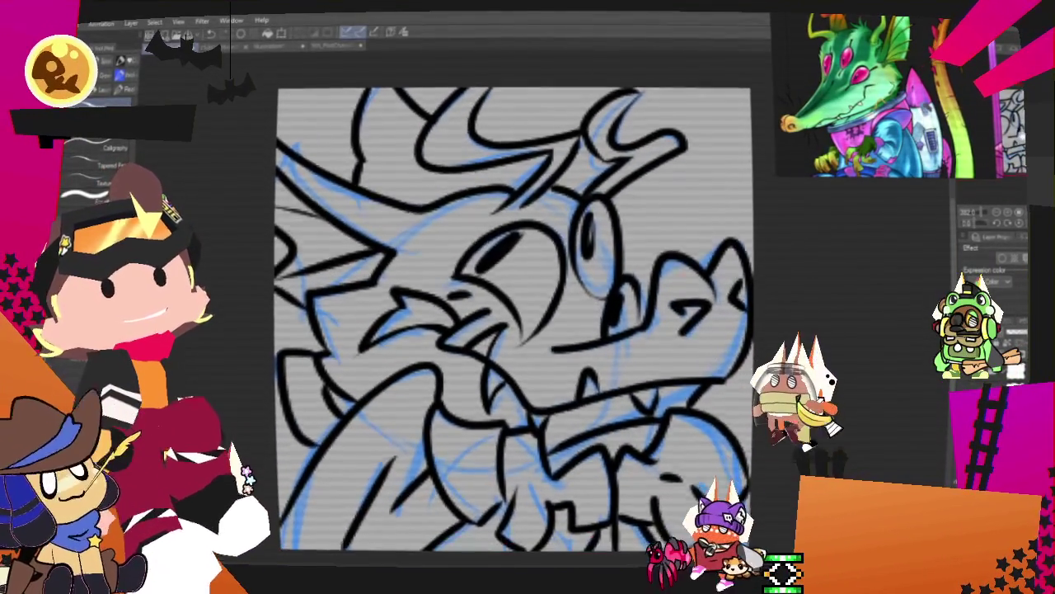
scroll(490, 424, "down", 1)
left_click_drag(527, 313, 539, 326)
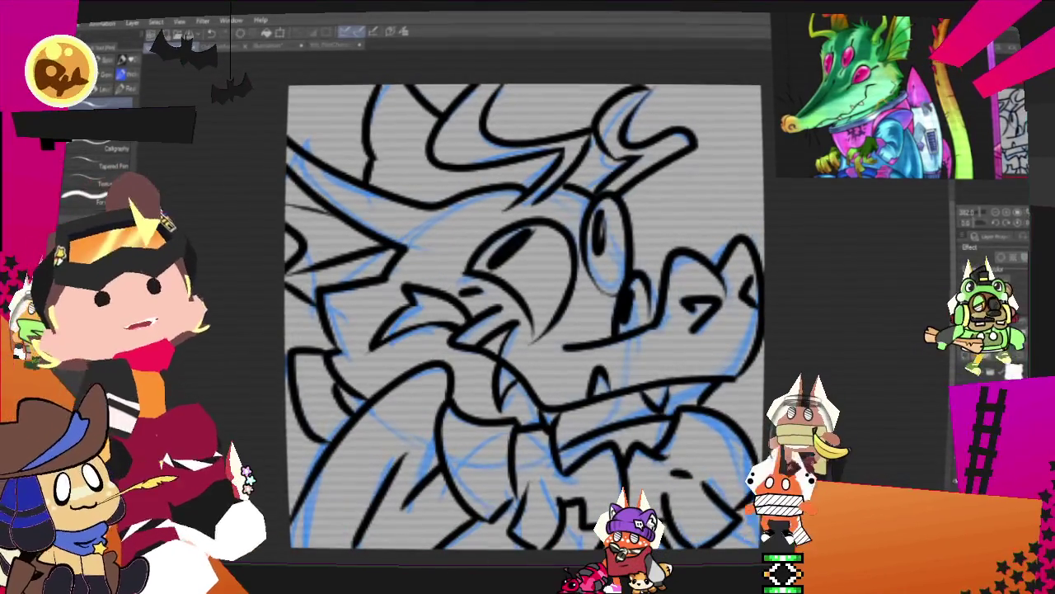
key("ctrl+shift+h")
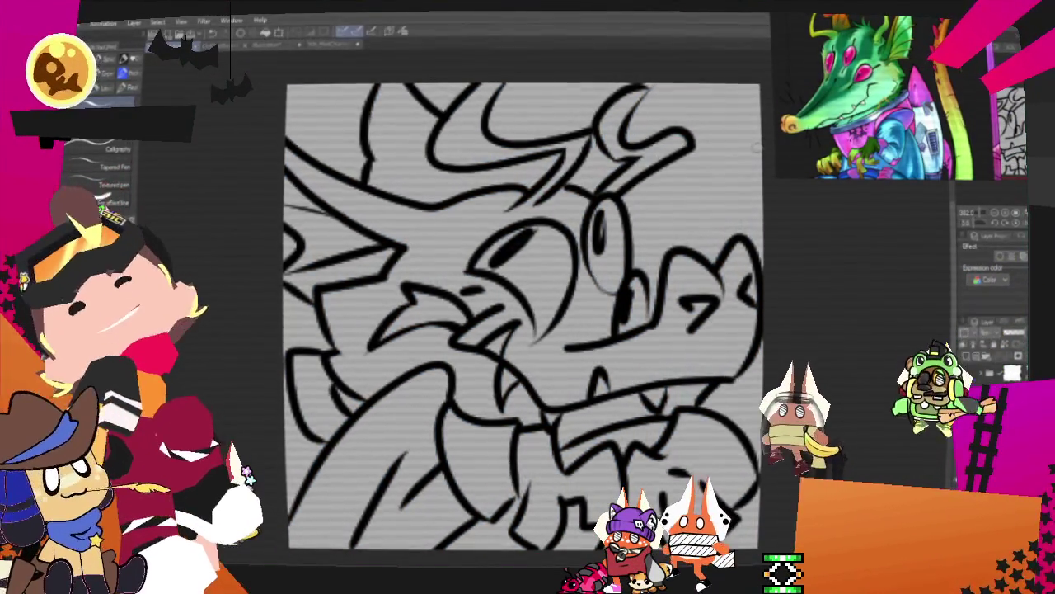
Fill the snout and head dark green, the horns lighter green, and the eyes magenta
key("g")
left_click(600, 387)
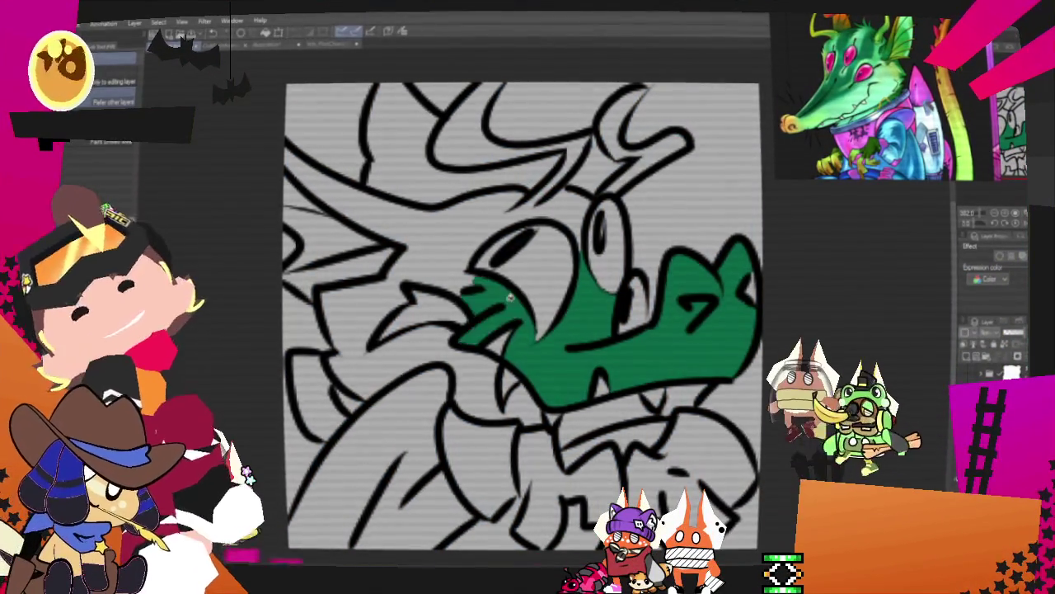
left_click(445, 272)
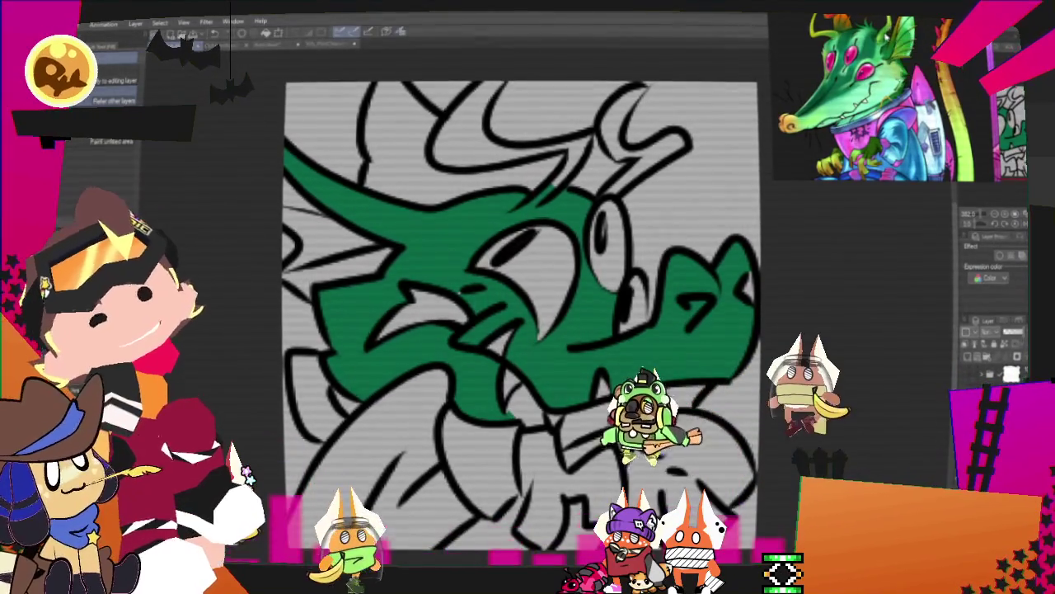
left_click(465, 149)
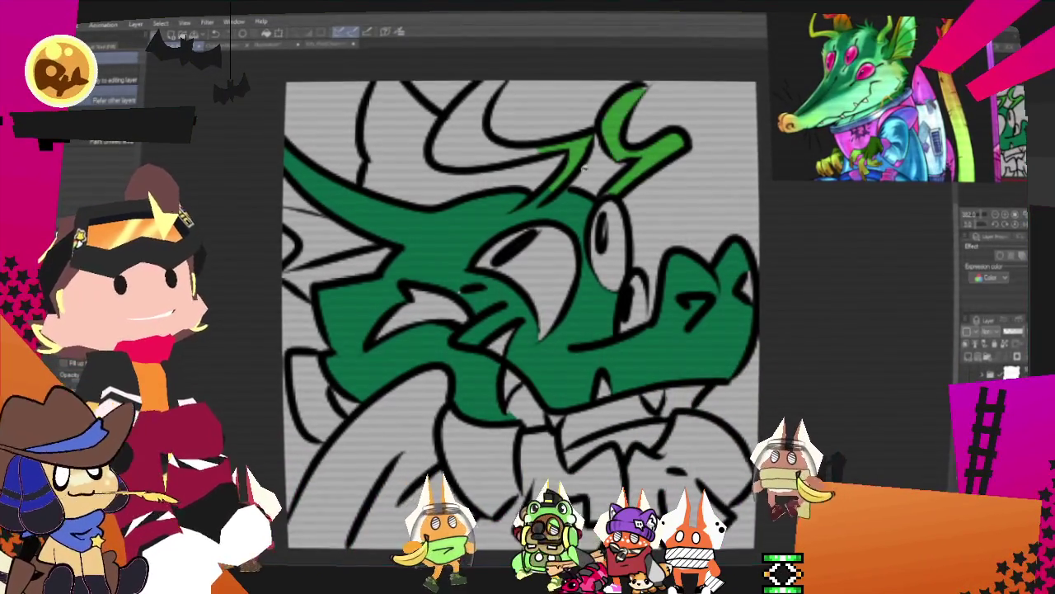
key("p")
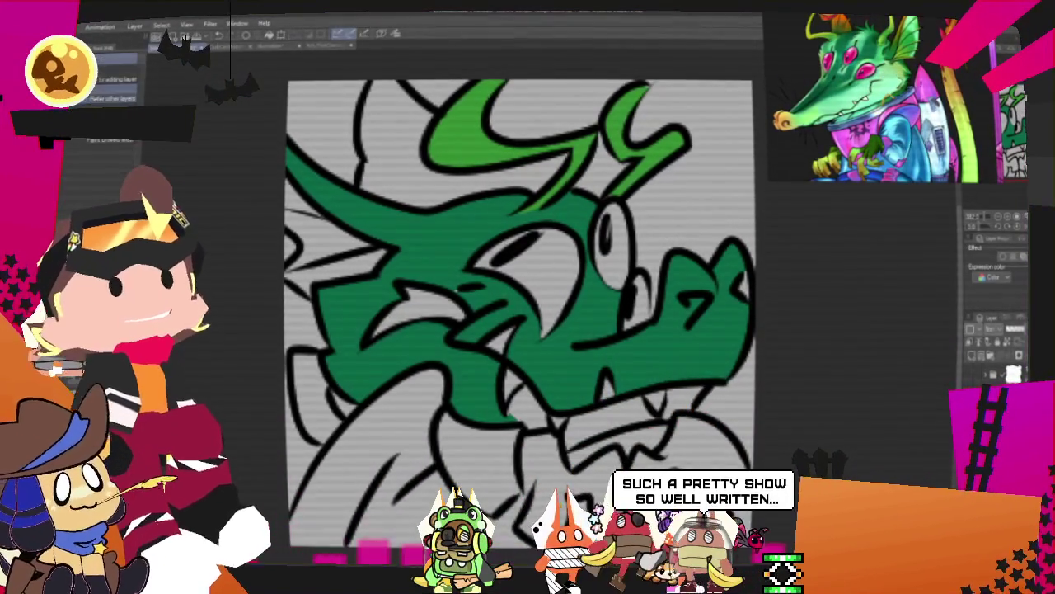
left_click(577, 280)
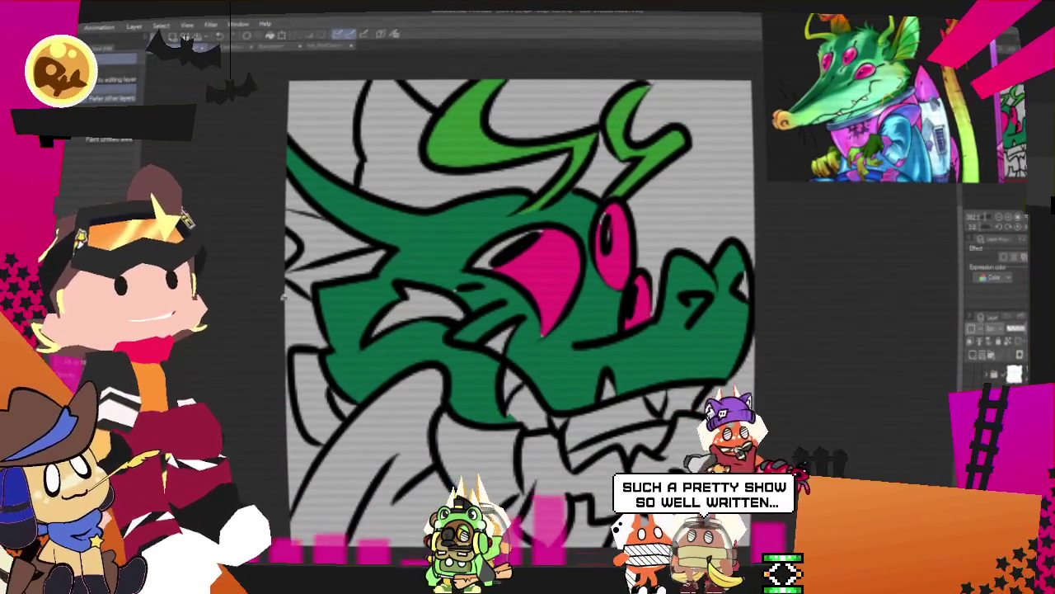
Paint light-green strokes as an eye highlight and along the lower cheek
key("b")
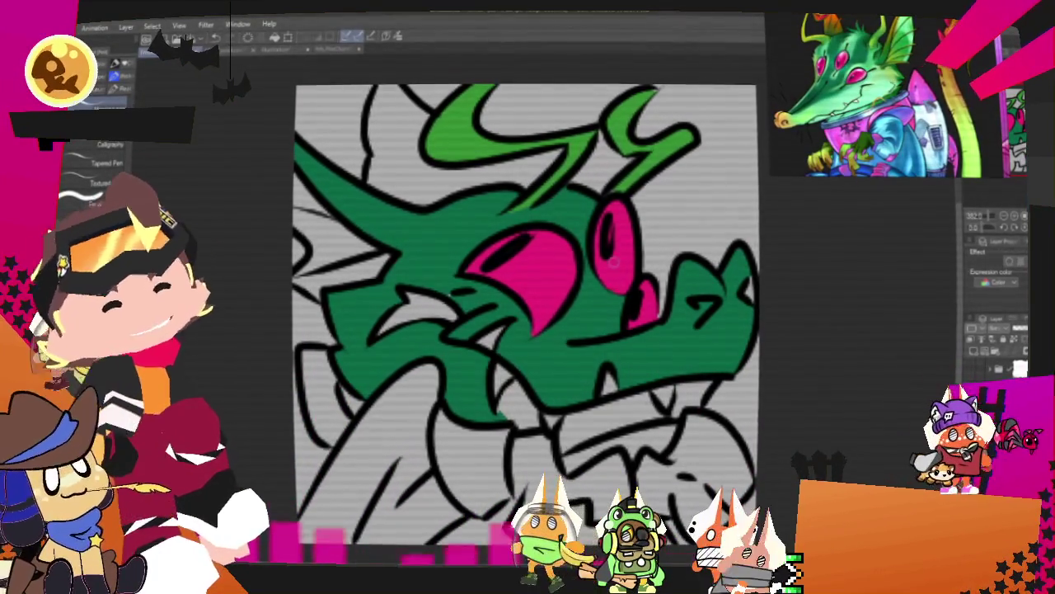
left_click_drag(614, 290, 607, 315)
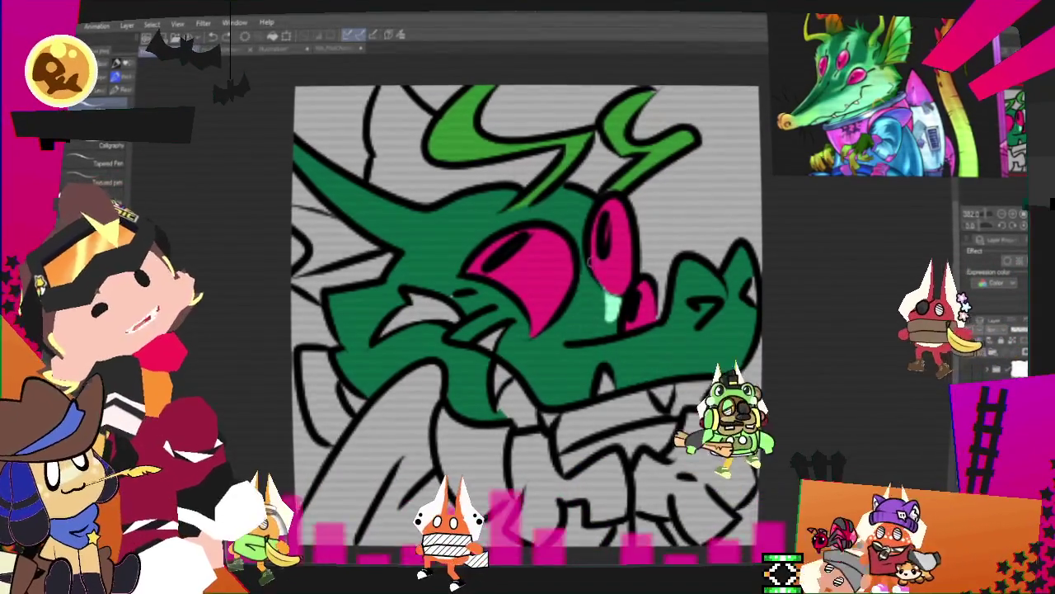
left_click_drag(590, 311, 536, 346)
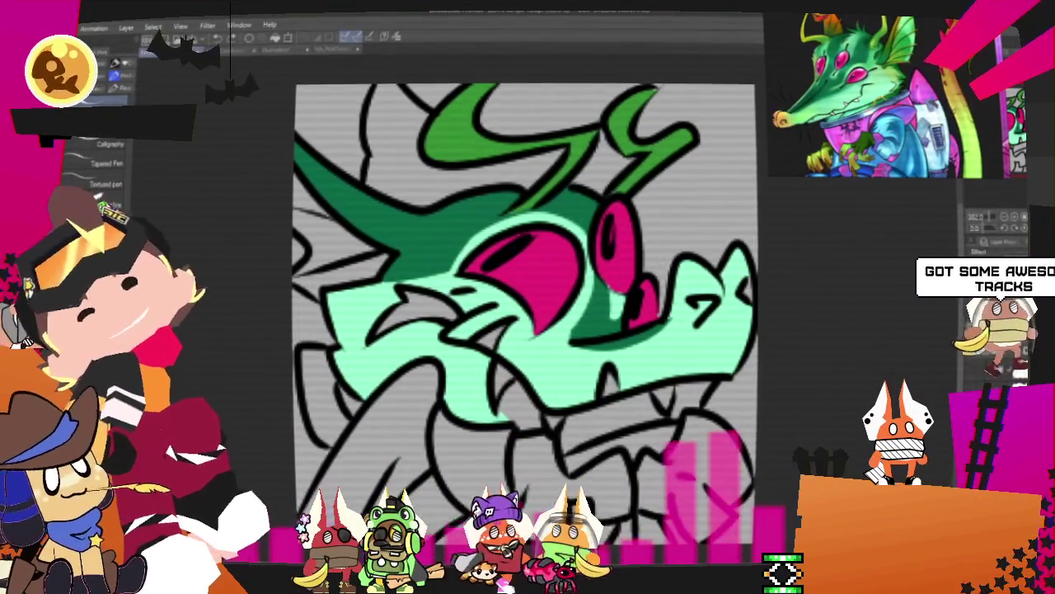
Select the mint face and airbrush an orange-to-yellow gradient over the snout
key("w")
left_click(511, 363)
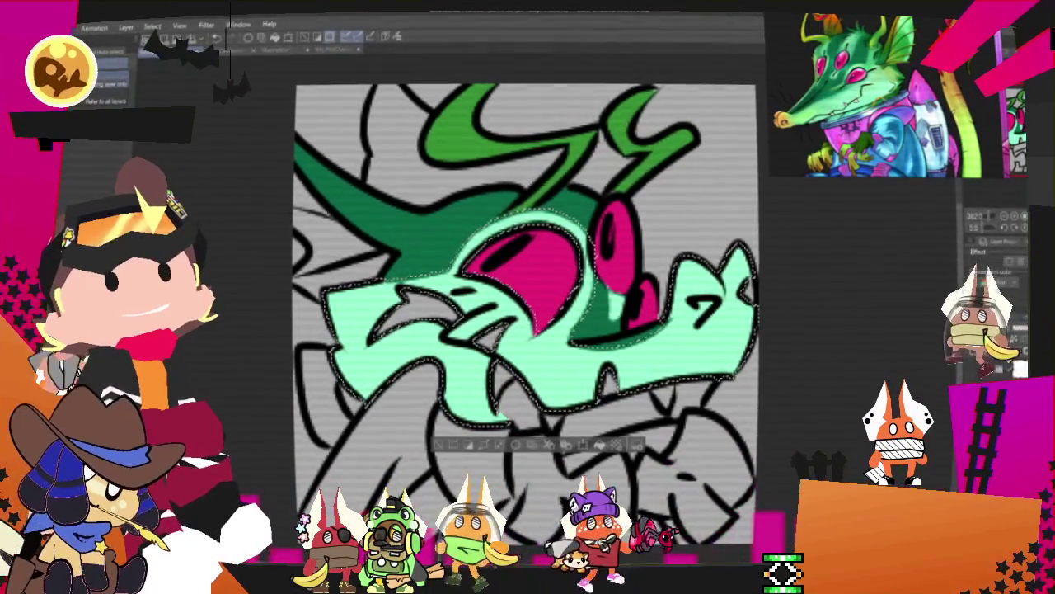
key("b")
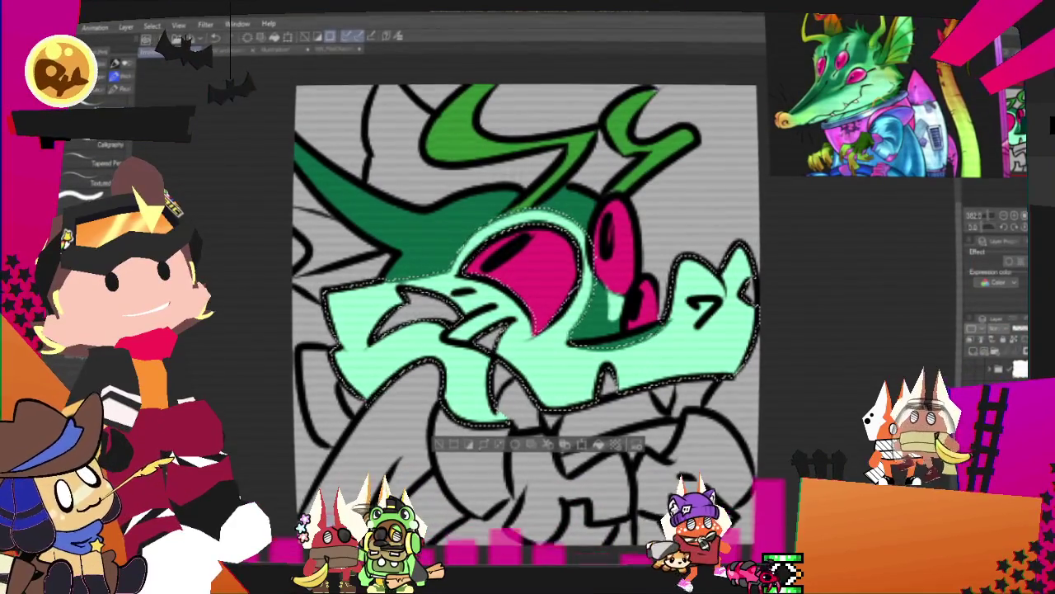
left_click_drag(734, 272, 685, 338)
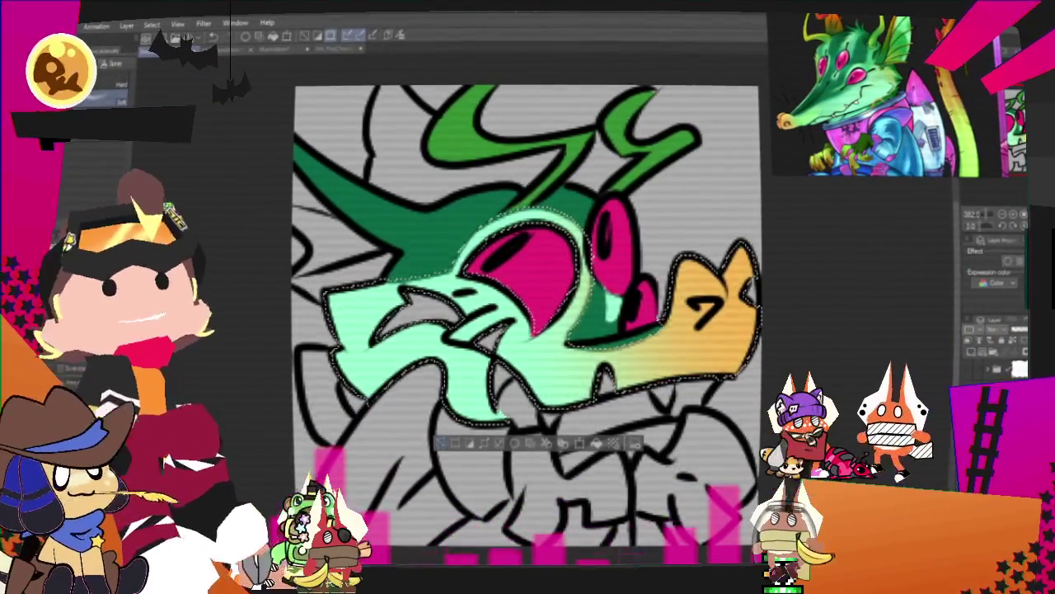
key("ctrl+d")
Fill the small gap near the teeth with white
key("p")
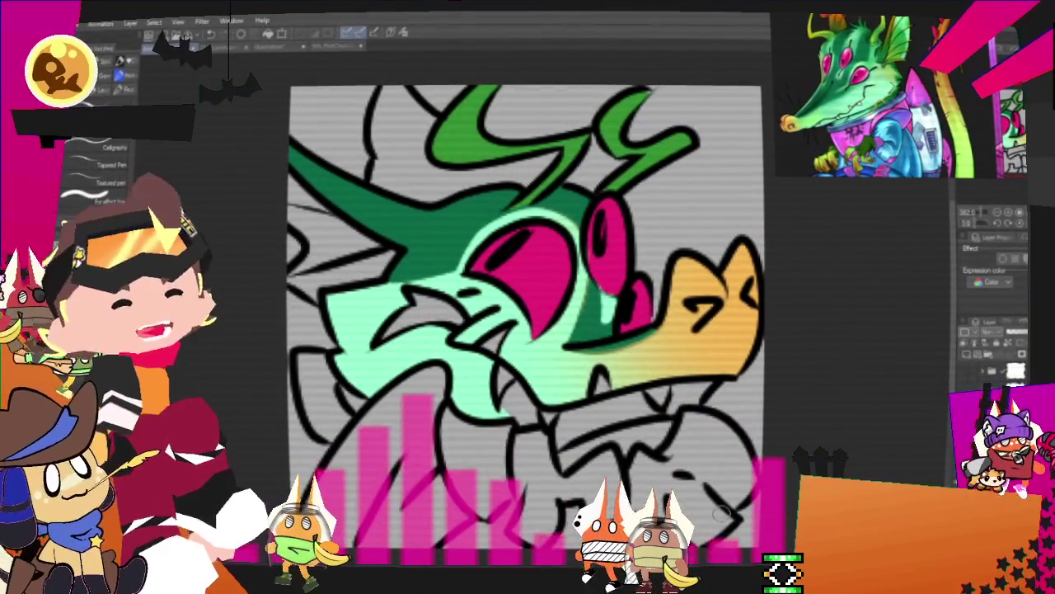
key("g")
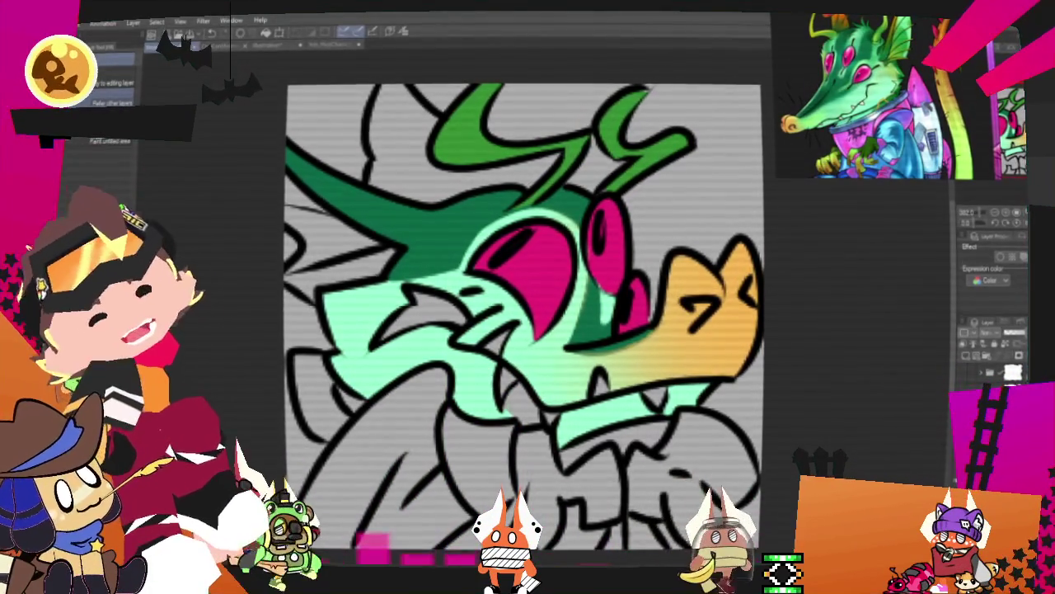
left_click(505, 362)
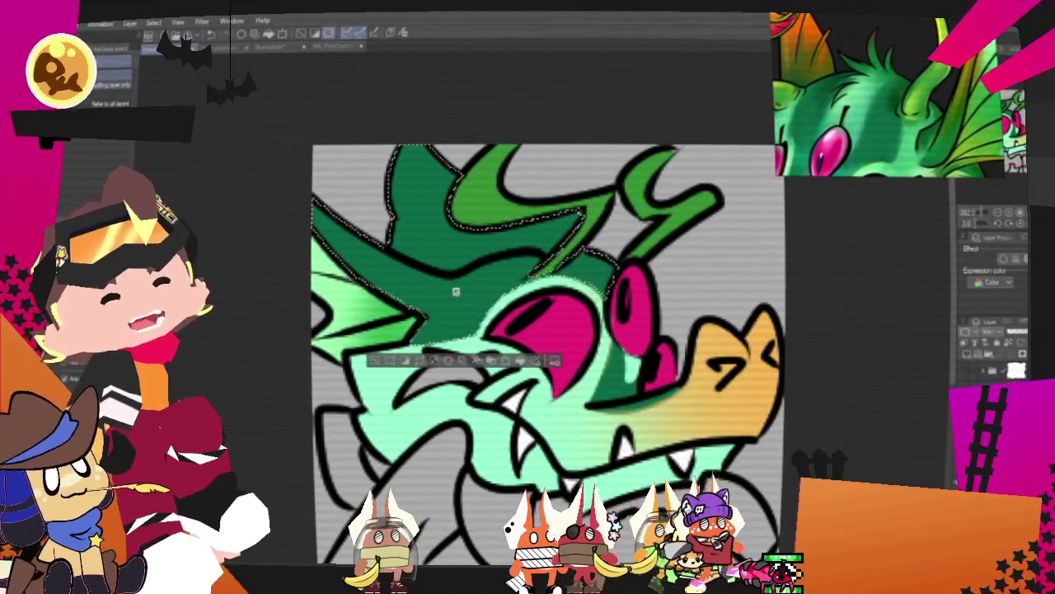
Clear the selection left after shading the frills
key("ctrl+z")
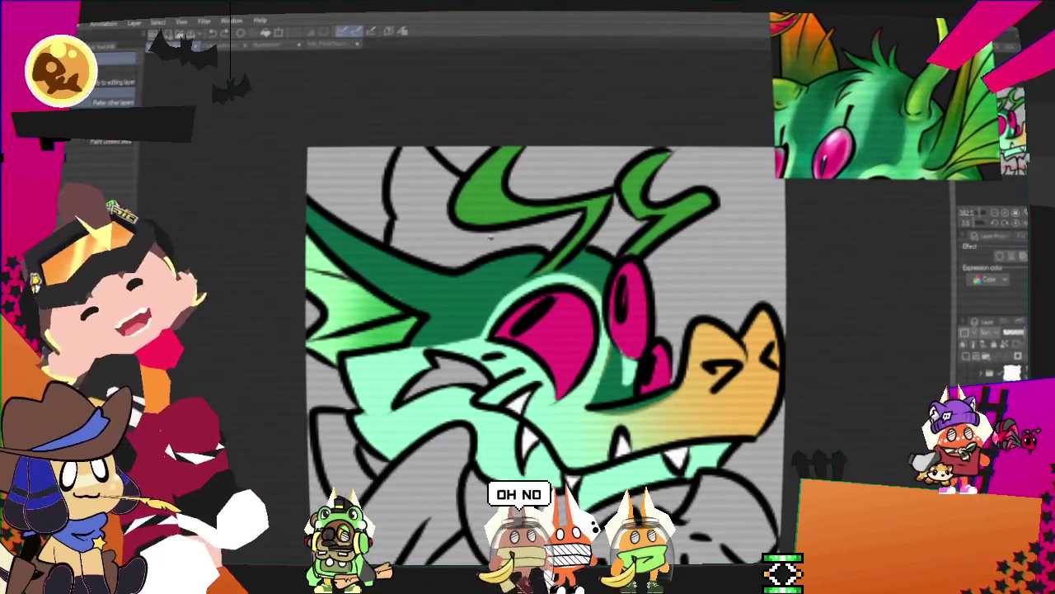
Fill the top horn with orange and blend it into green with a gradient
left_click(446, 207)
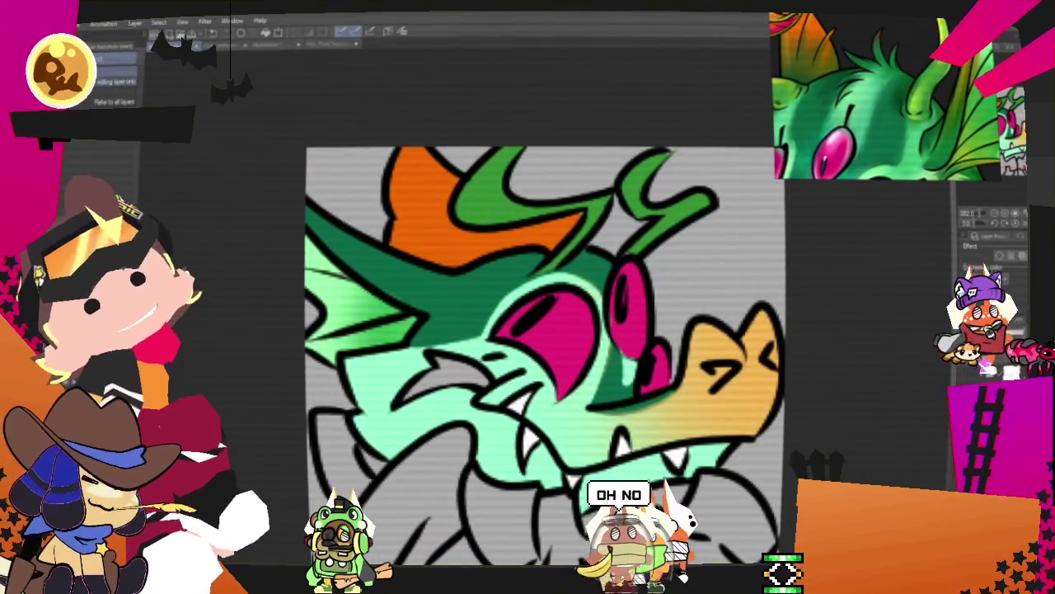
left_click(449, 231)
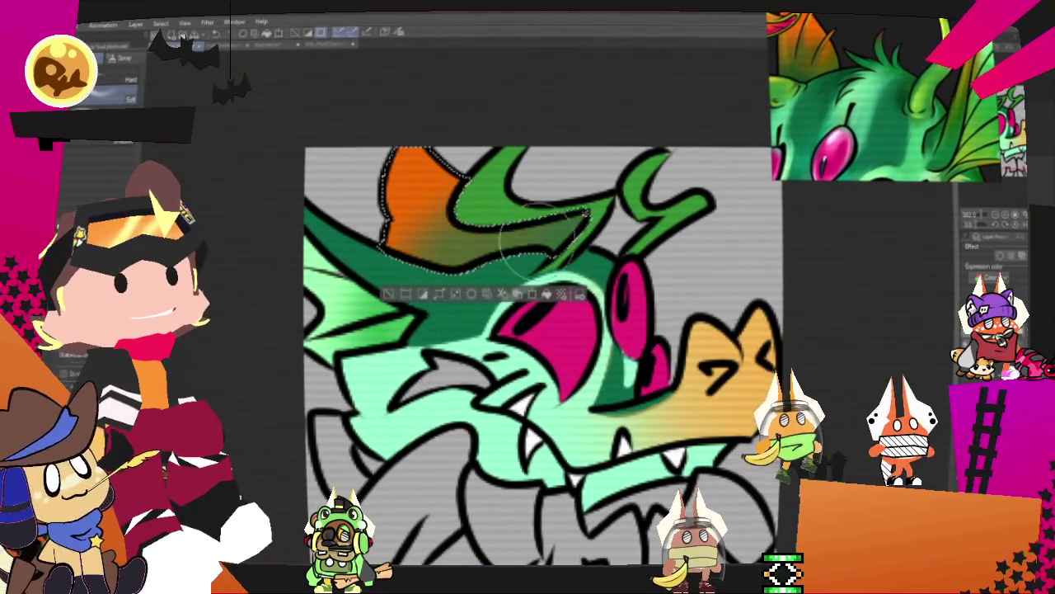
left_click_drag(412, 371, 575, 181)
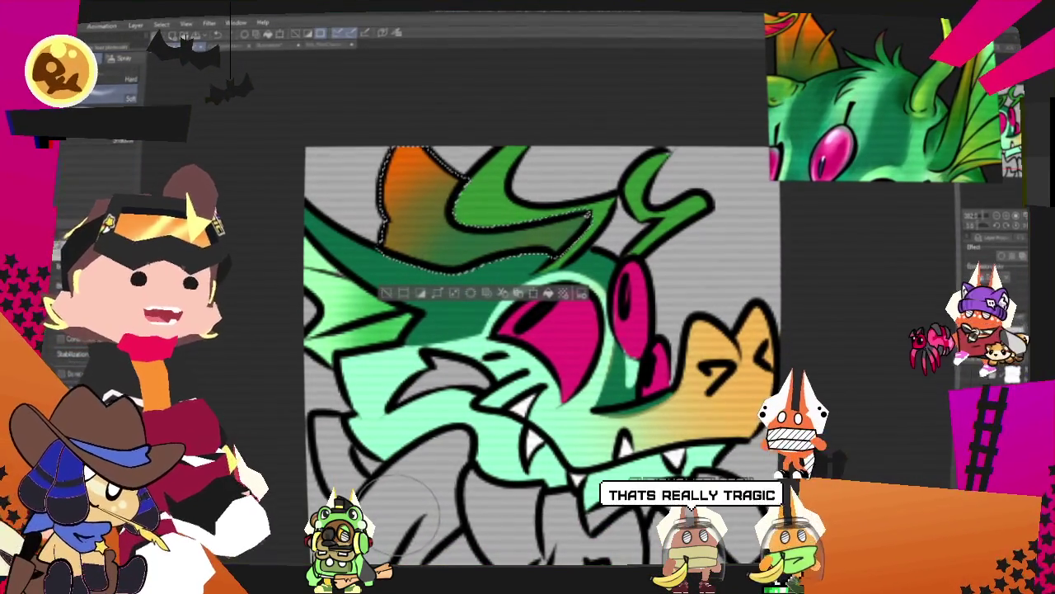
left_click(392, 293)
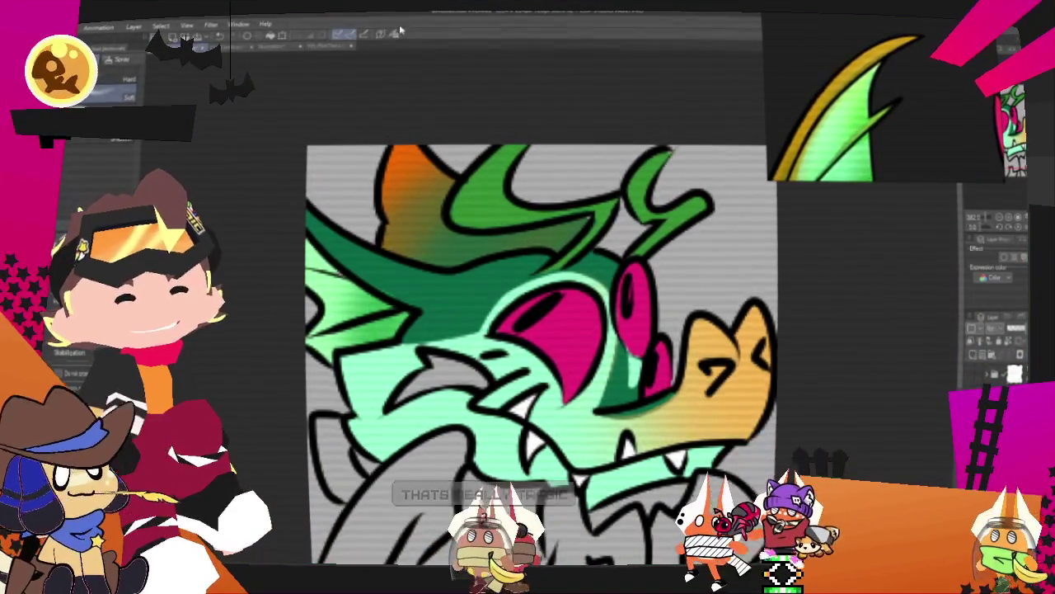
Sample a darker green from the reference and airbrush it beside the crocodile's eye
left_click(400, 30)
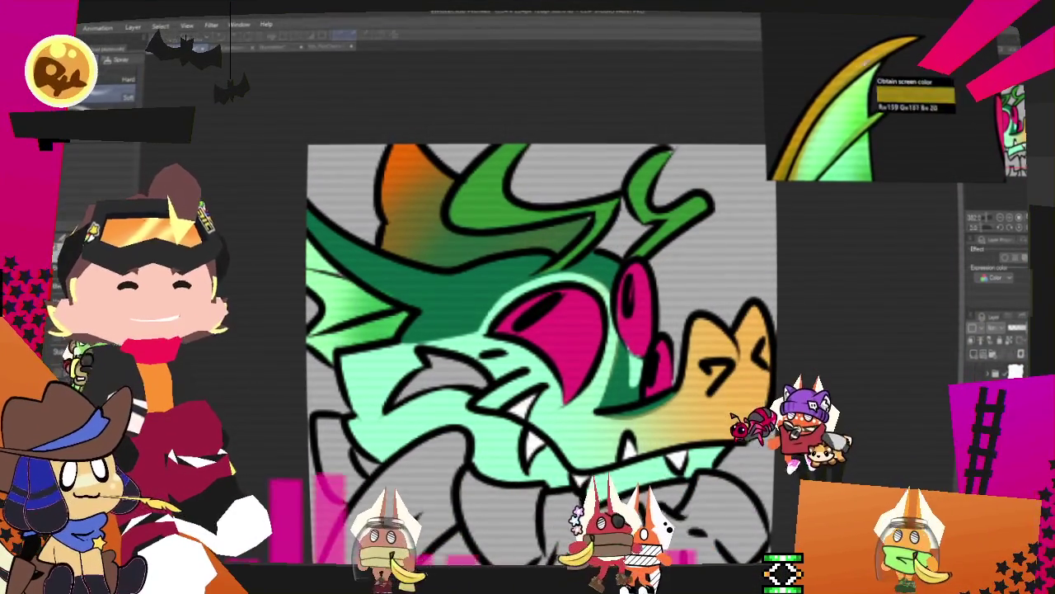
left_click(861, 72)
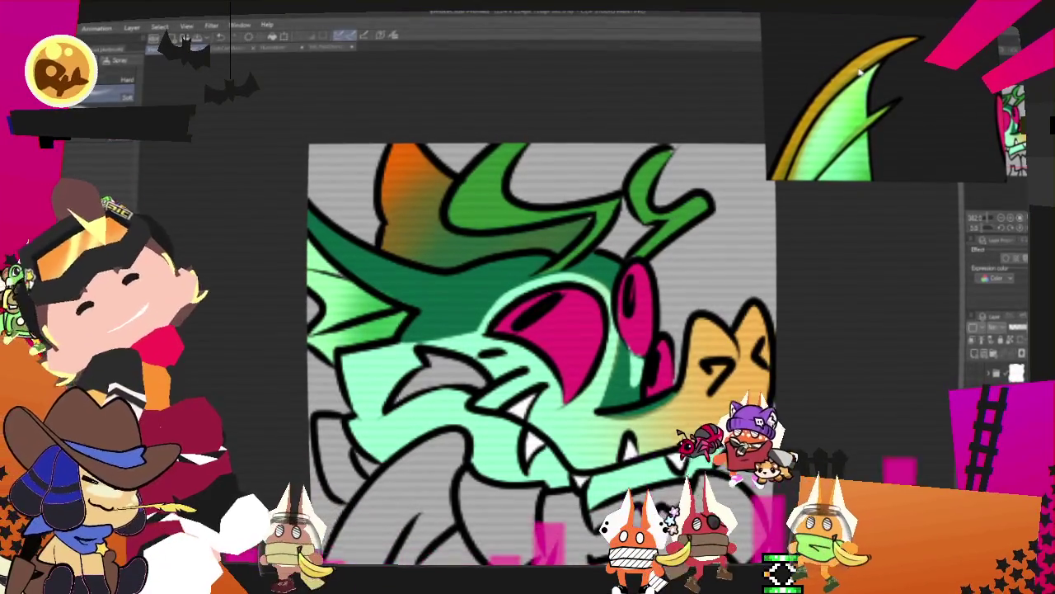
key("g")
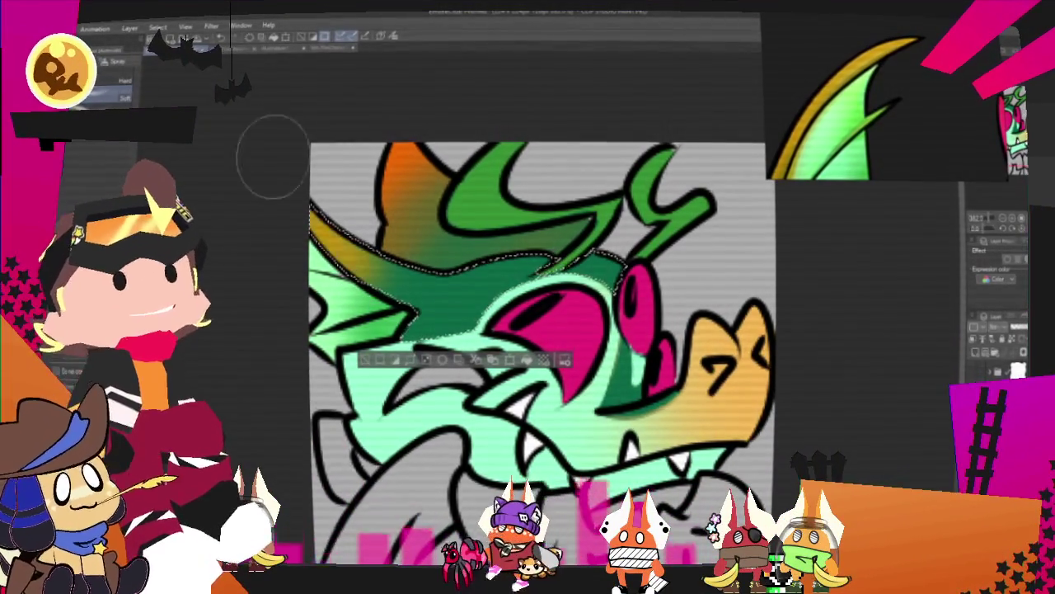
left_click_drag(520, 289, 416, 282)
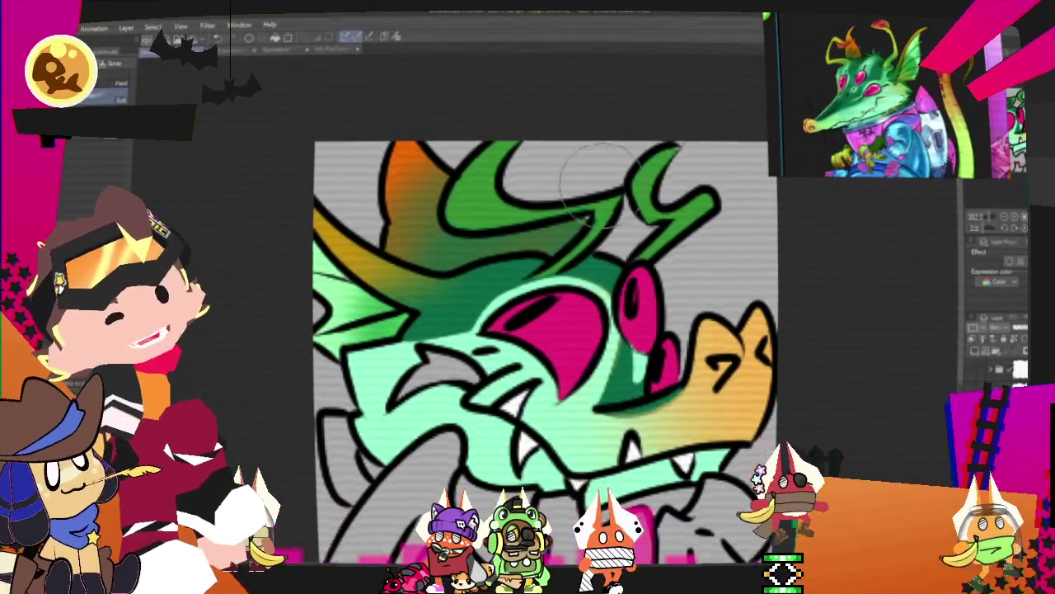
Select the green horns and fade them to lighter yellow-green toward the tips
scroll(600, 183, "up", 3)
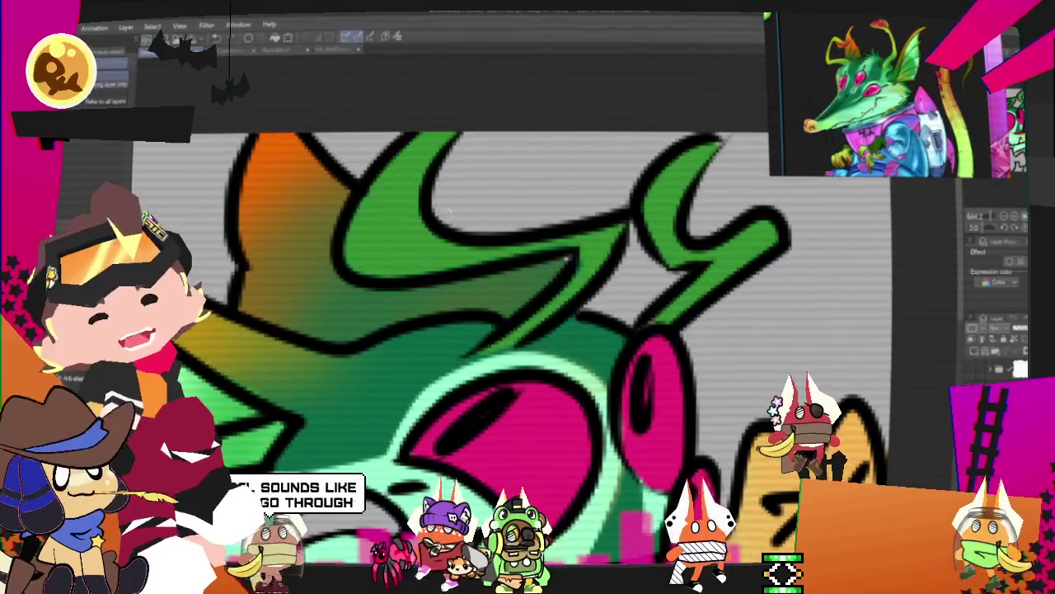
left_click(649, 225)
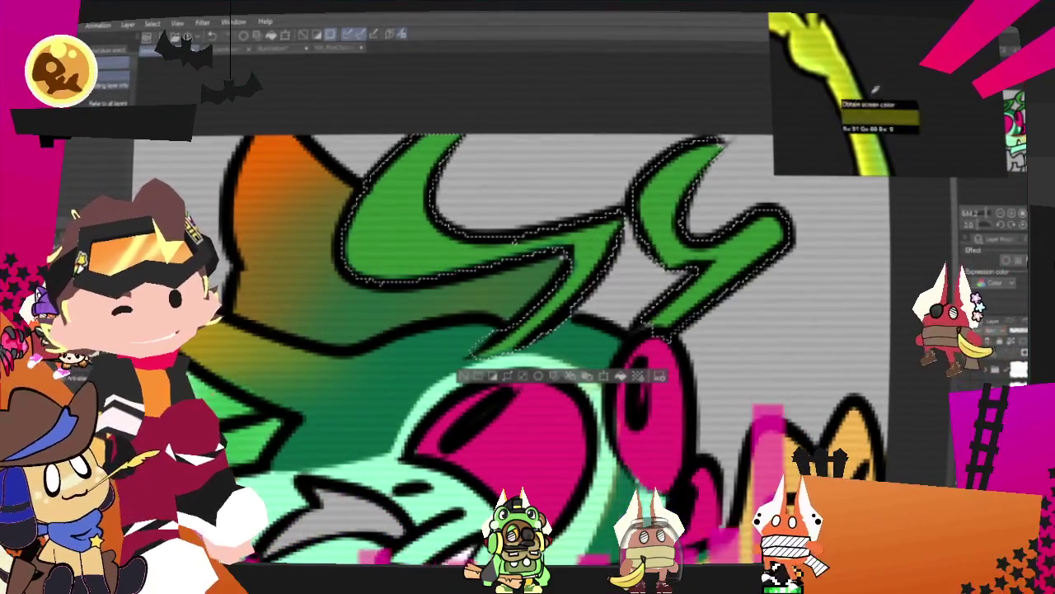
scroll(561, 244, "down", 2)
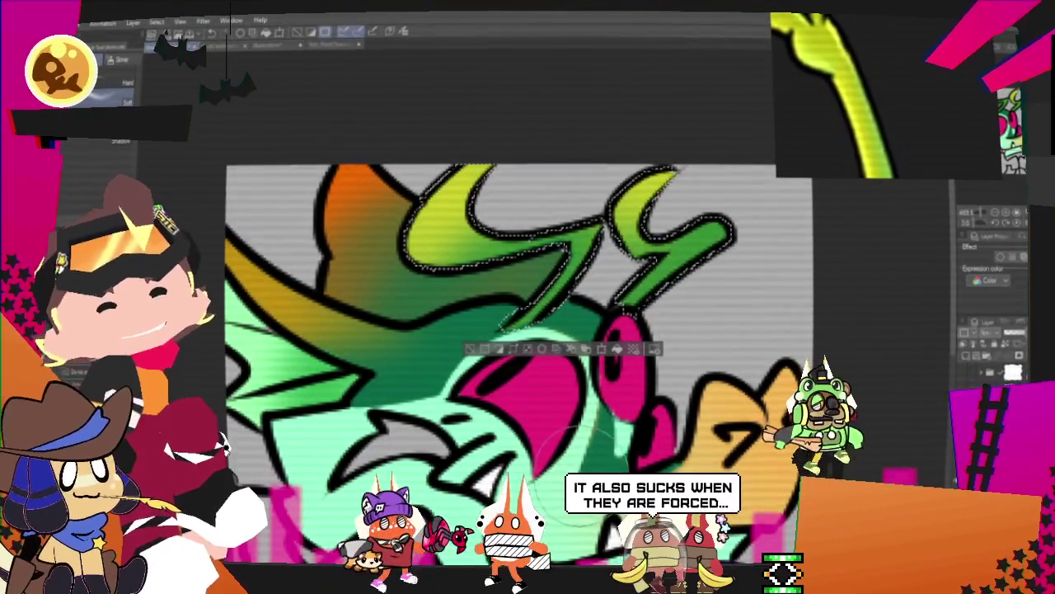
key("ctrl+d")
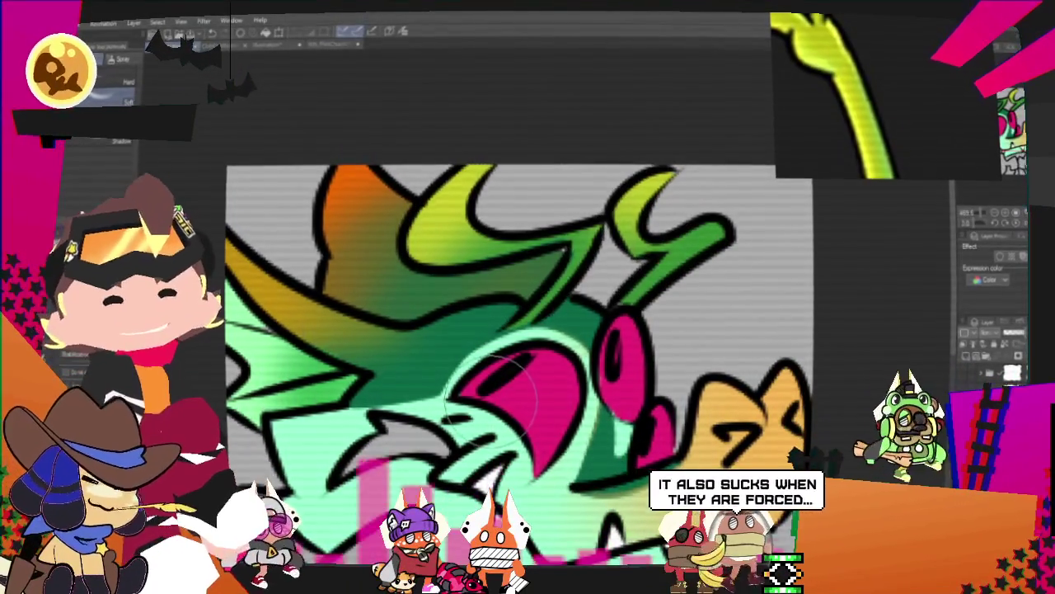
key("p")
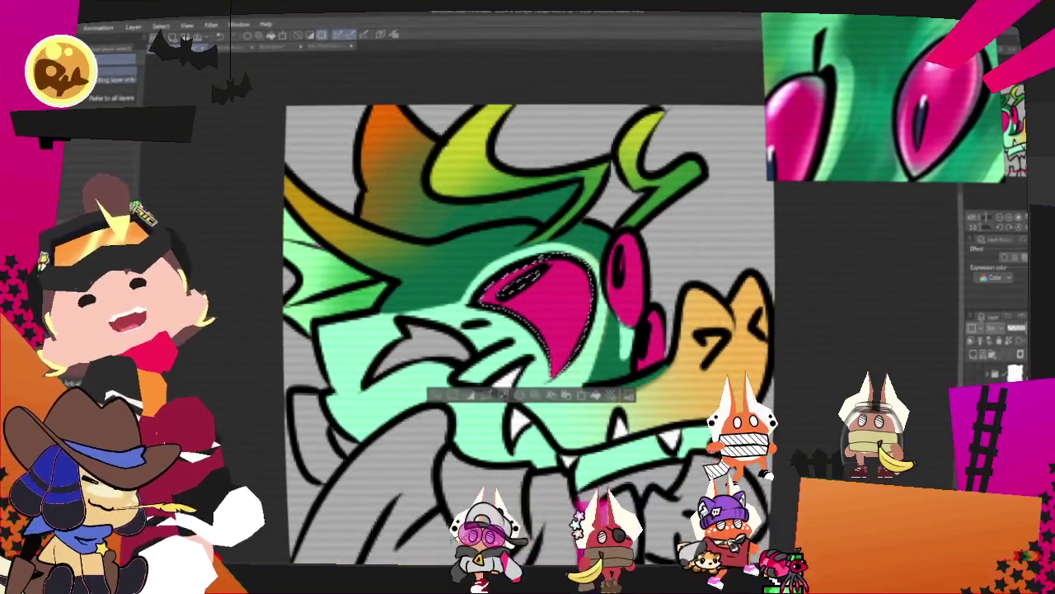
Add the second eye to the selection and shade both eyes a lighter pink
left_click(631, 272, "shift")
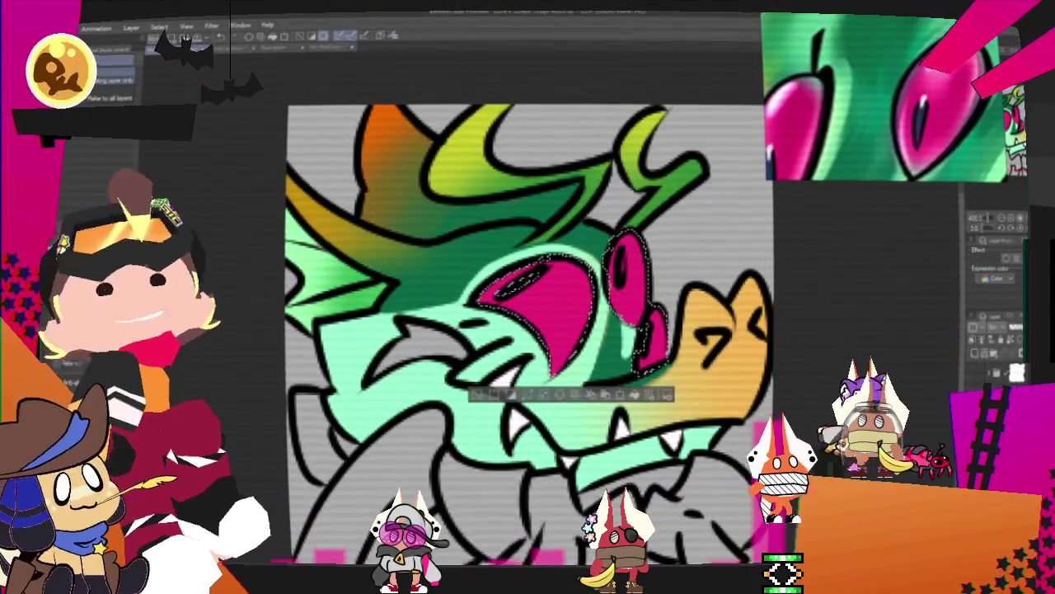
key("b")
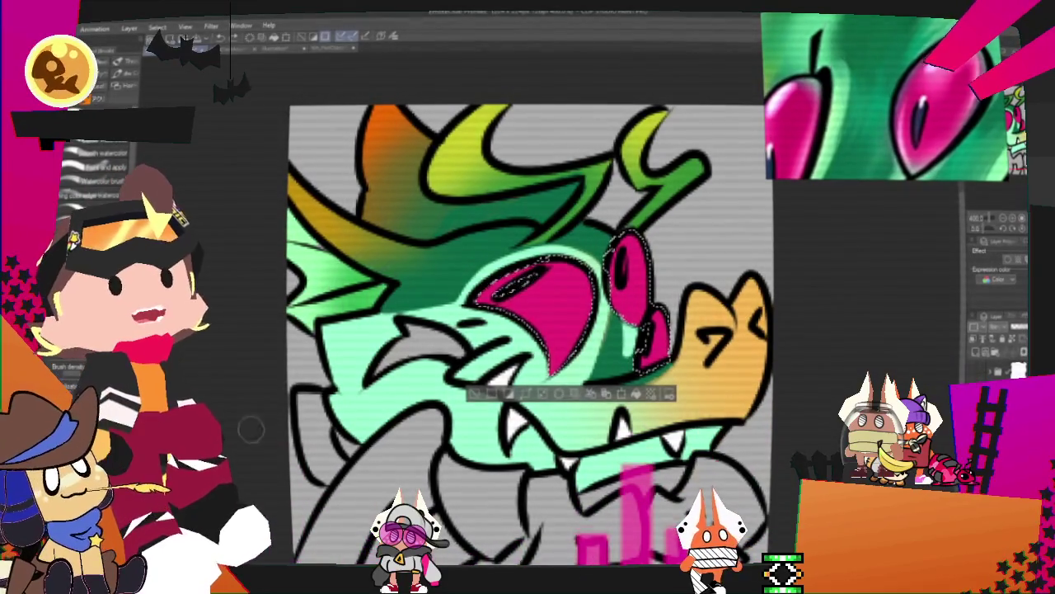
key("p")
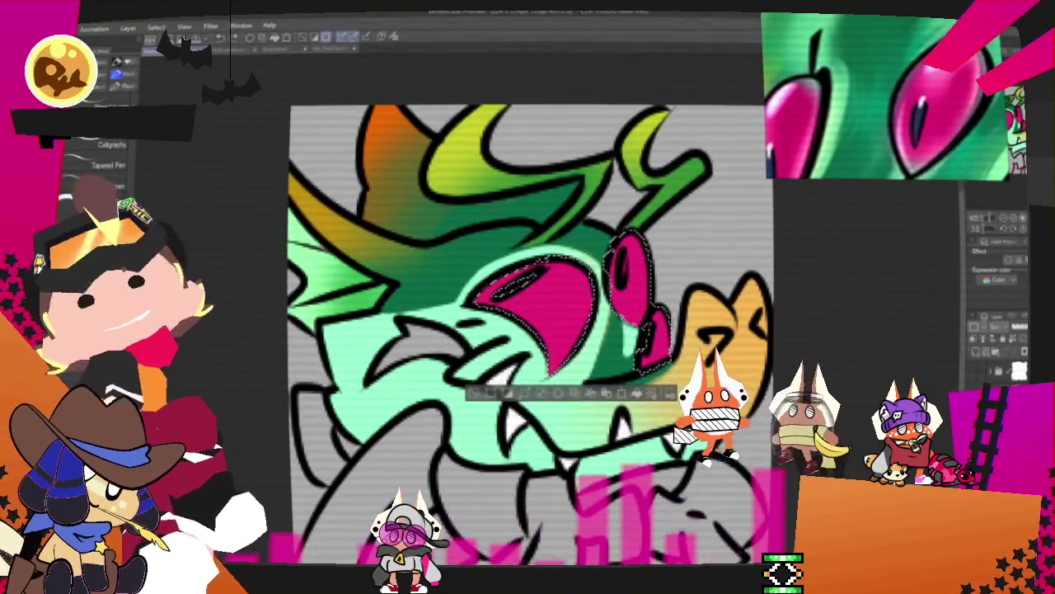
key("e")
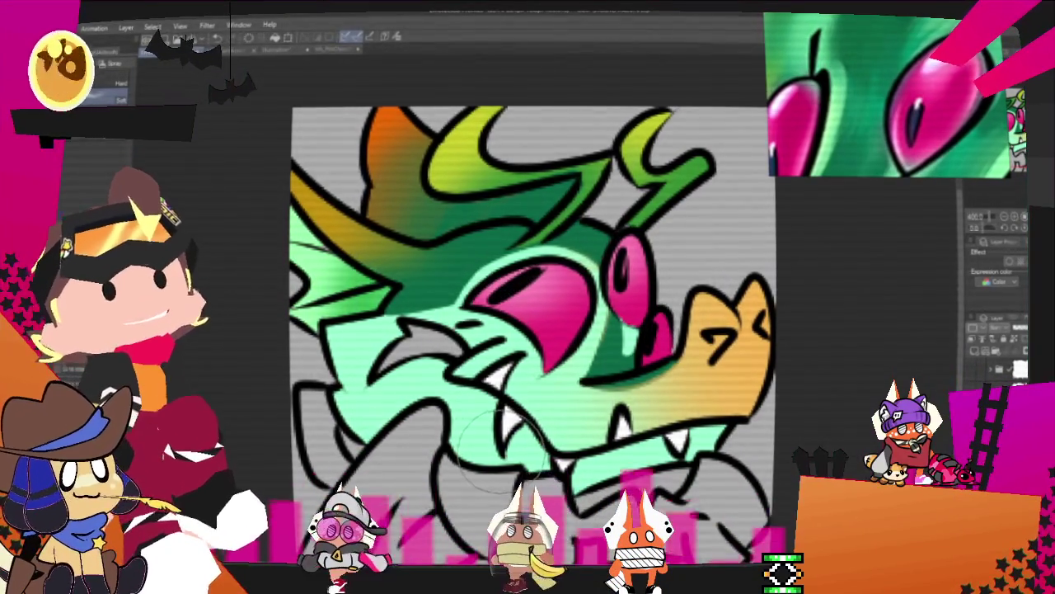
key("ctrl+minus")
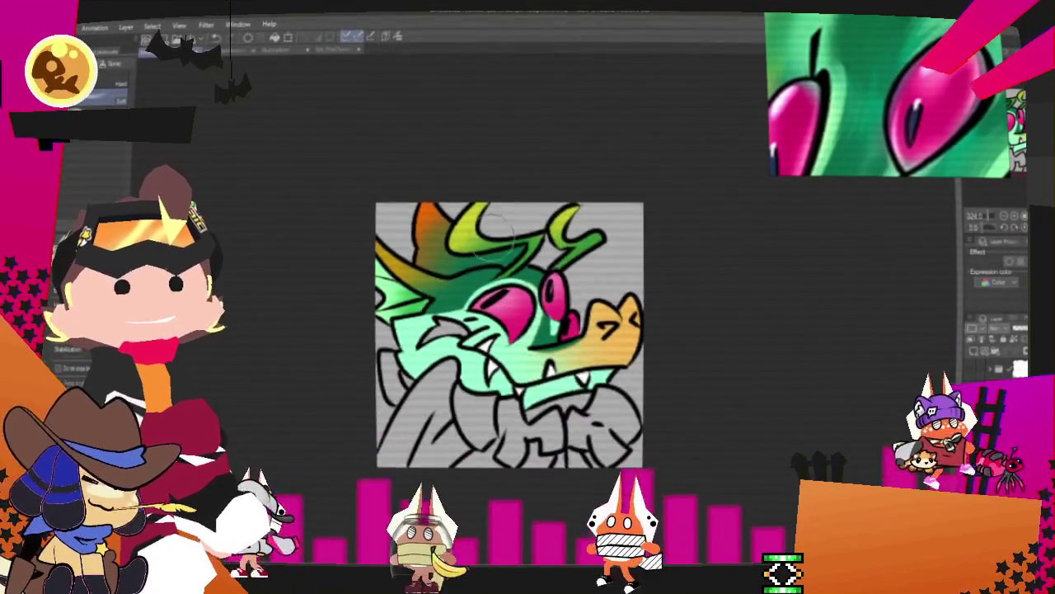
key("ctrl+plus")
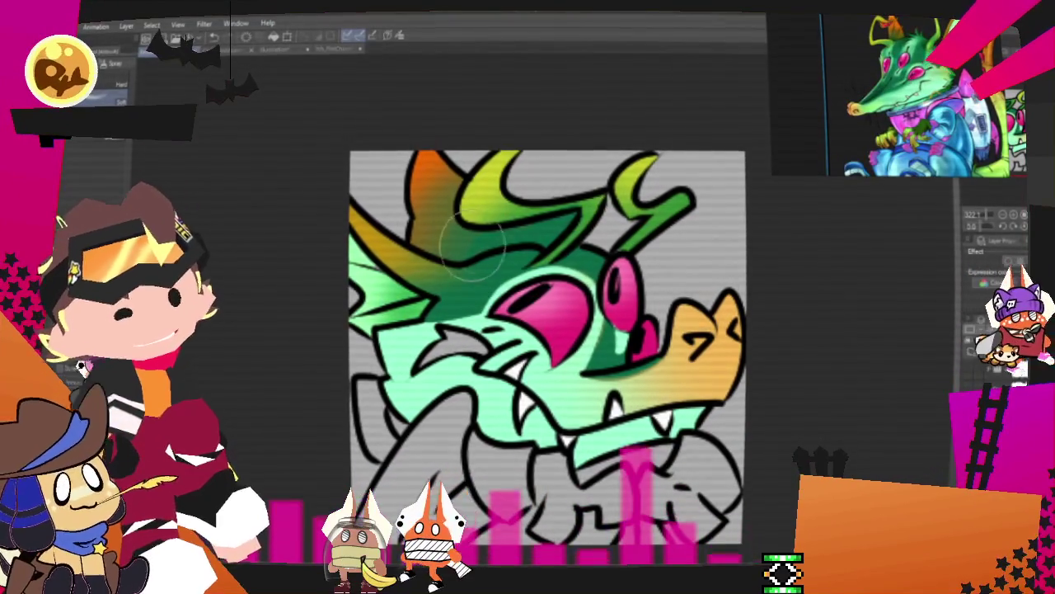
scroll(471, 247, "up", 2)
scroll(437, 272, "up", 1)
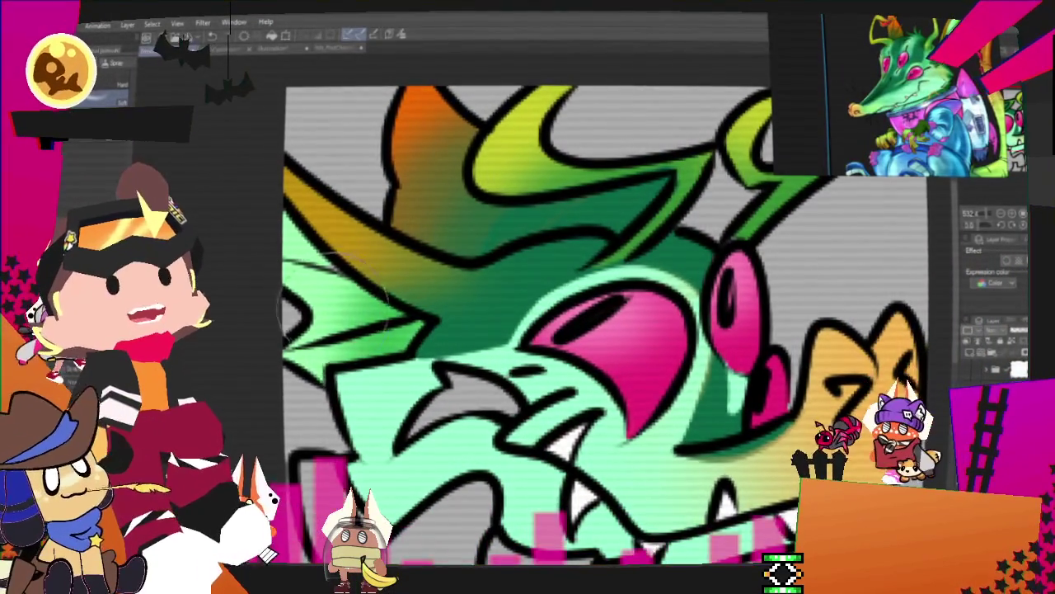
key("p")
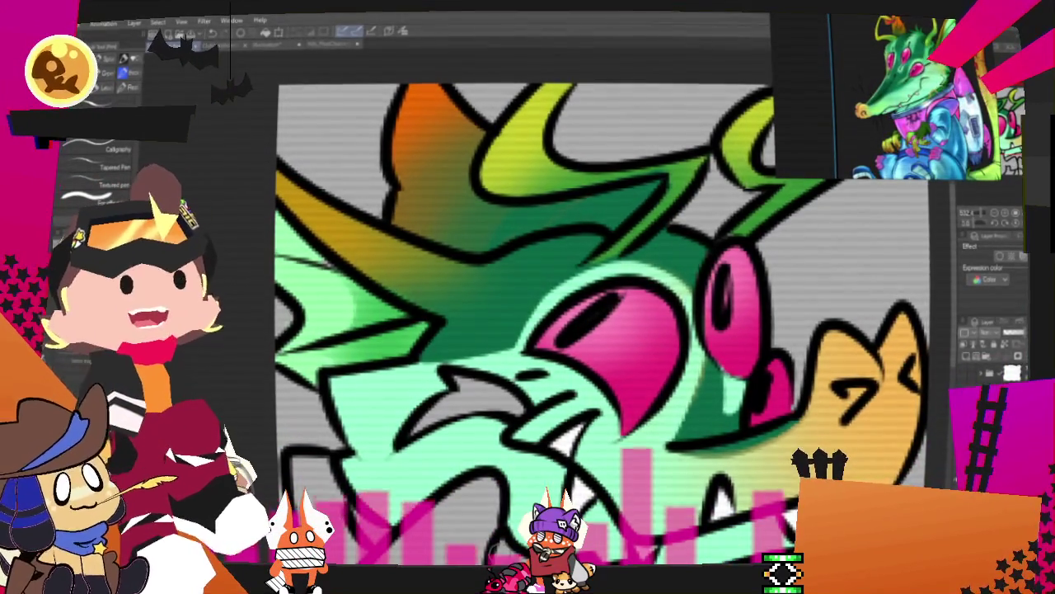
key("ctrl+minus")
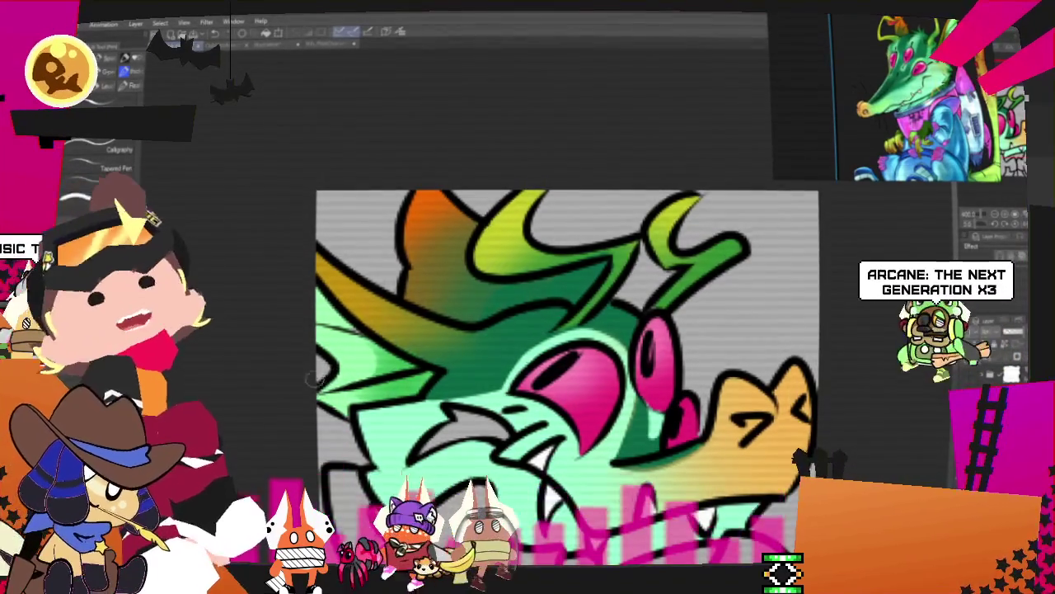
scroll(536, 330, "up", 3)
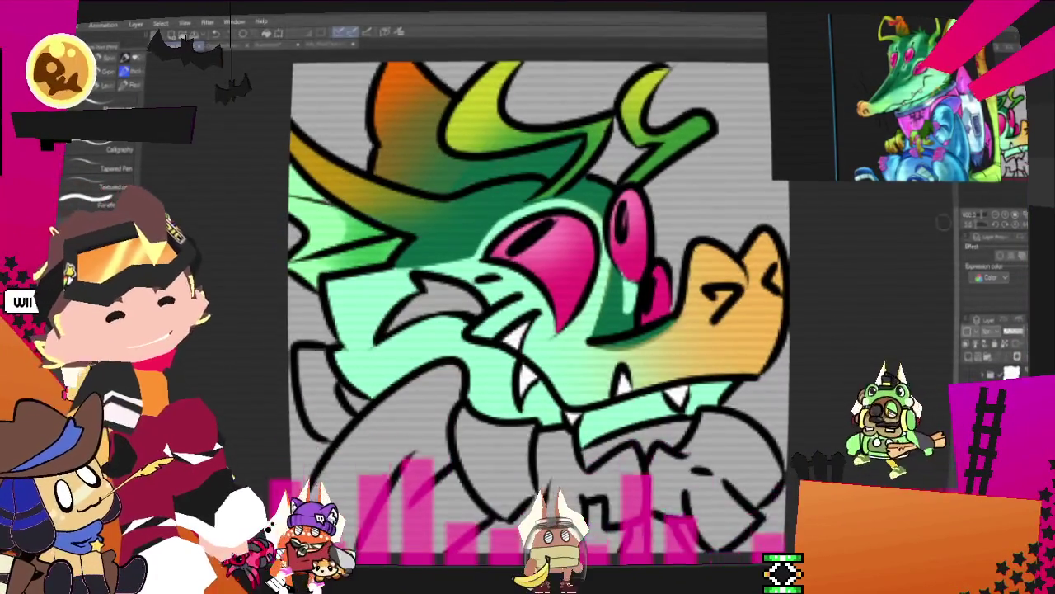
scroll(892, 150, "down", 3)
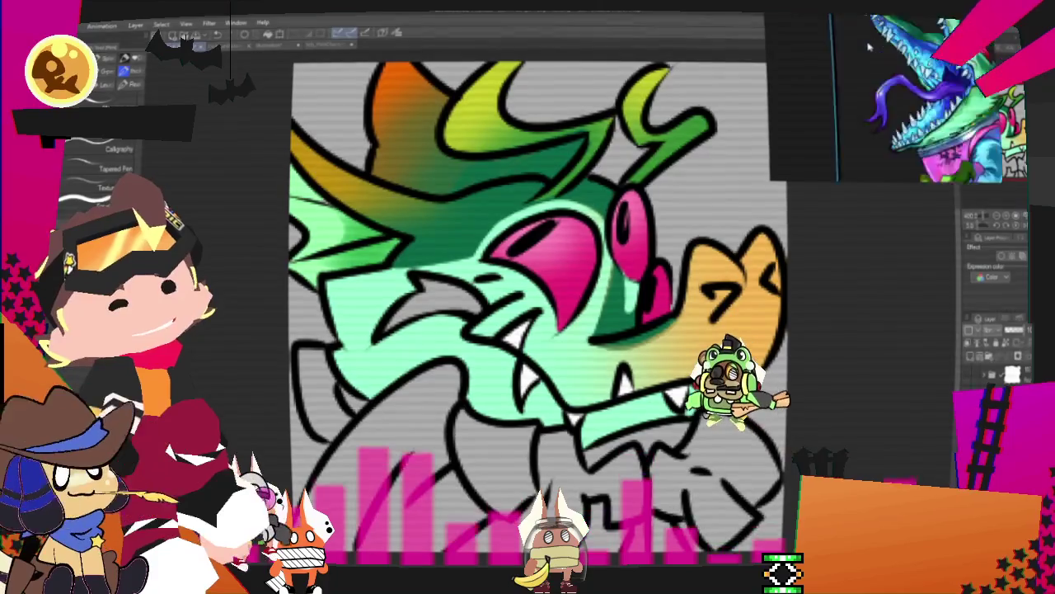
Sample blue-purple from the reference art and fill the crocodile's tongue with it
left_click(396, 33)
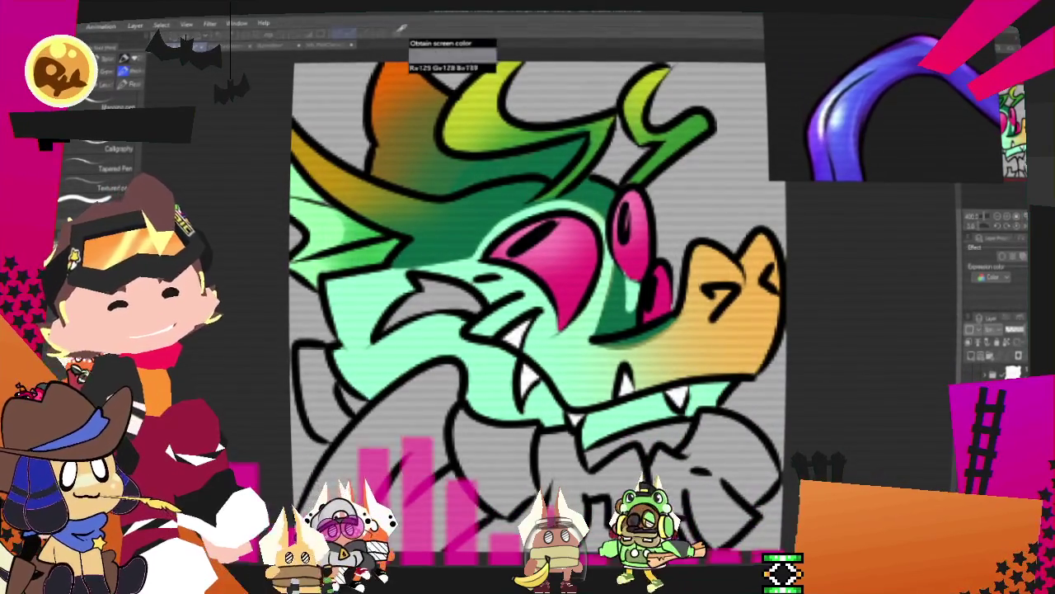
key("g")
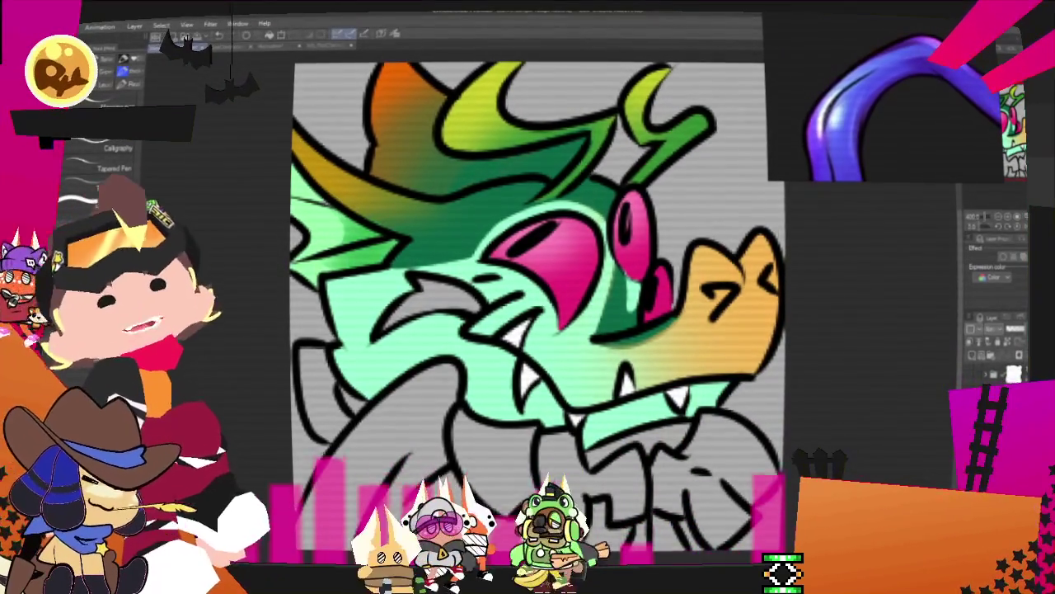
left_click(438, 288)
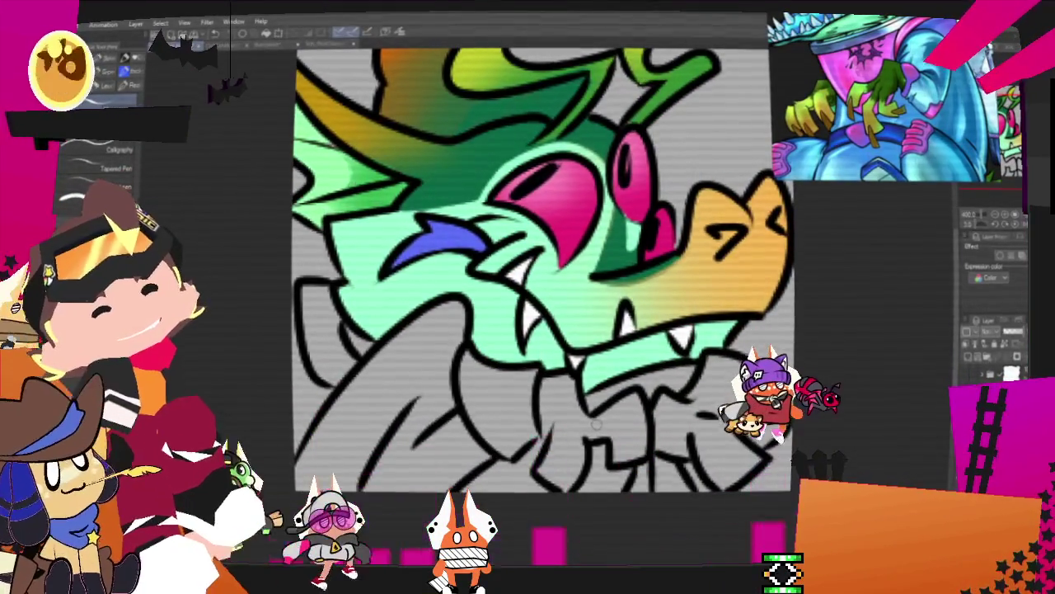
Fill the collar dark green, the throat patch magenta and the lower-left arm light blue
key("g")
left_click(589, 428)
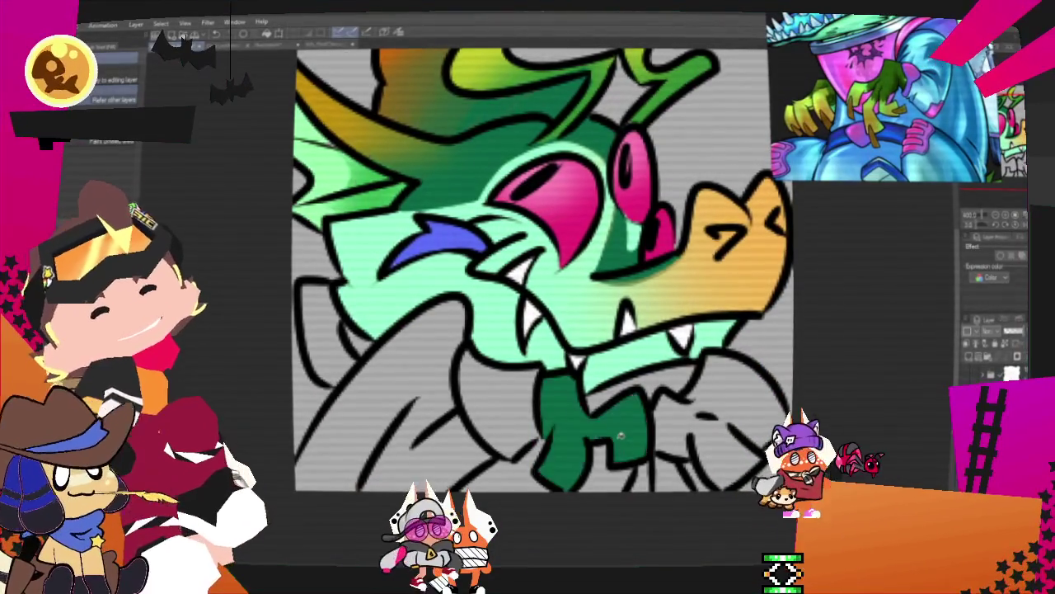
left_click(726, 425)
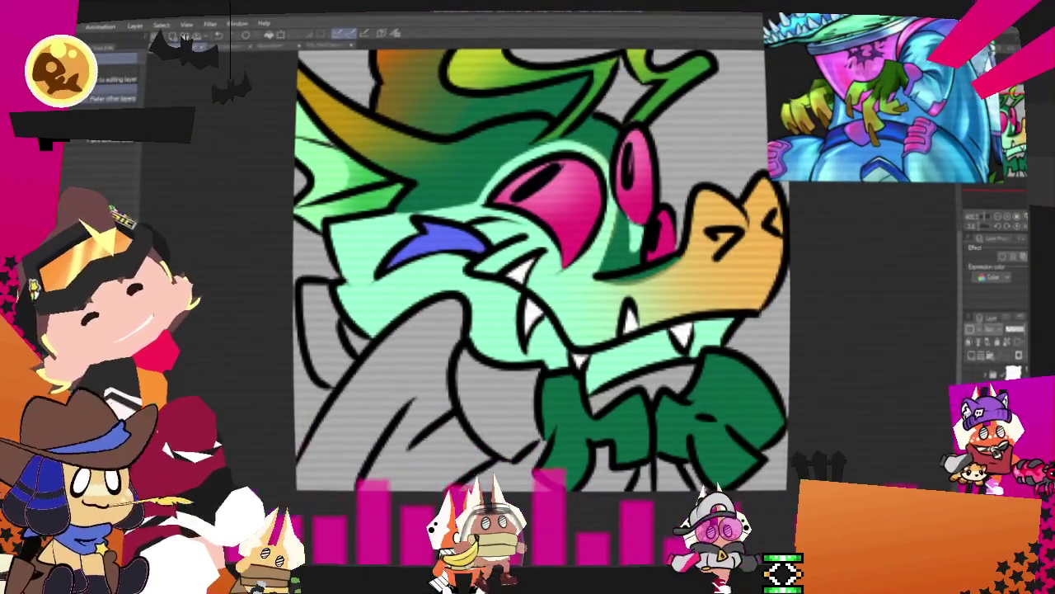
left_click(491, 388)
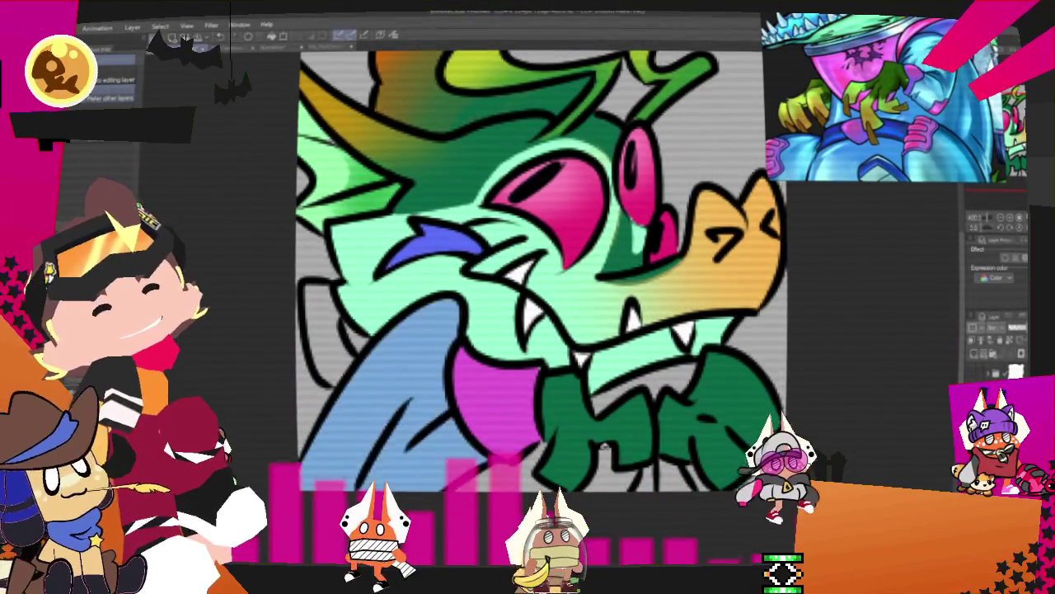
left_click(396, 388)
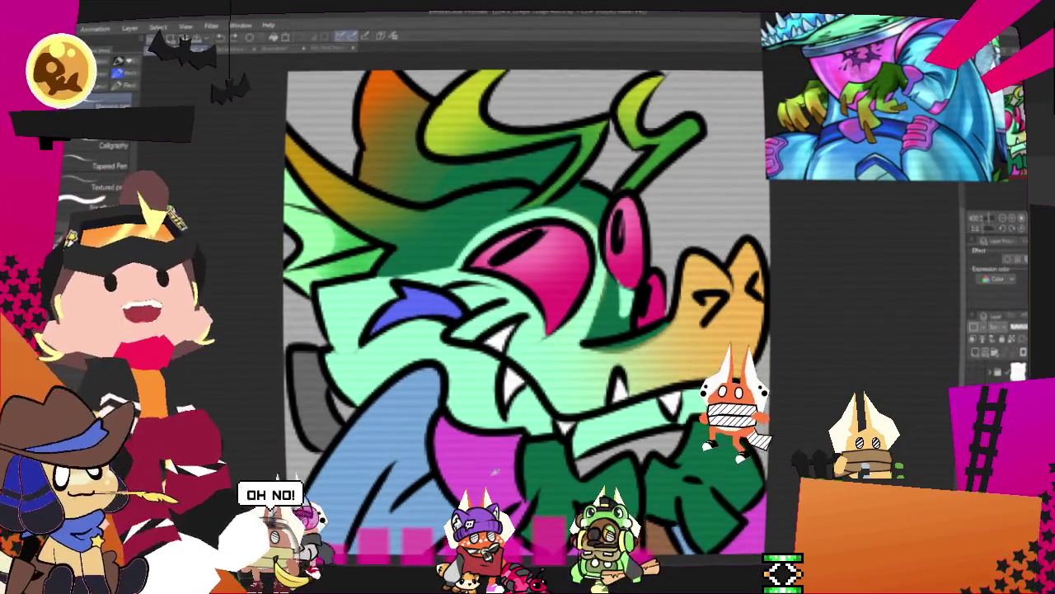
Paint lime-green highlights fading along the dark green collar's lower points
key("g")
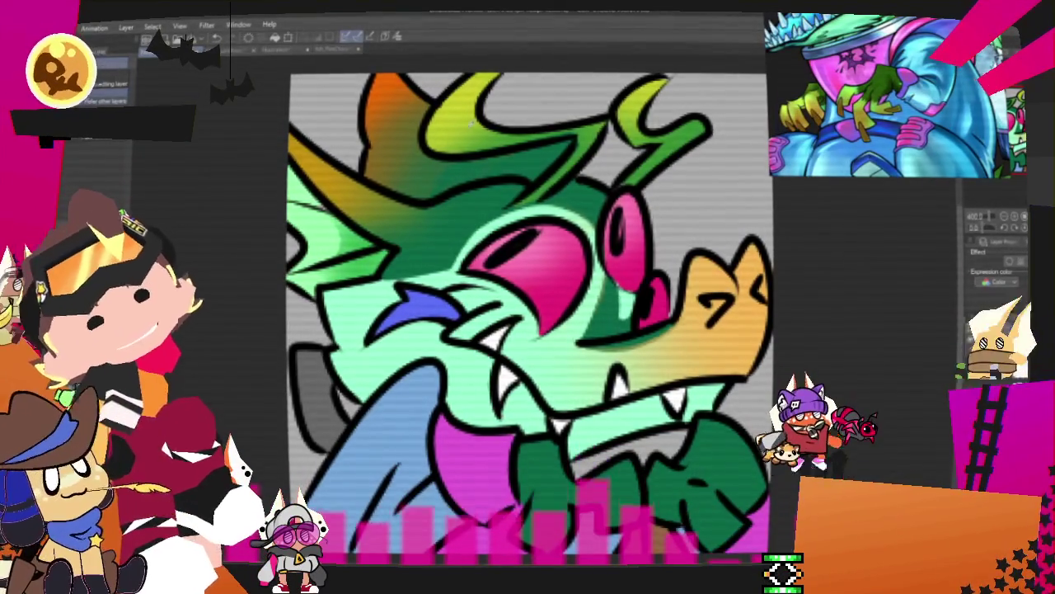
key("p")
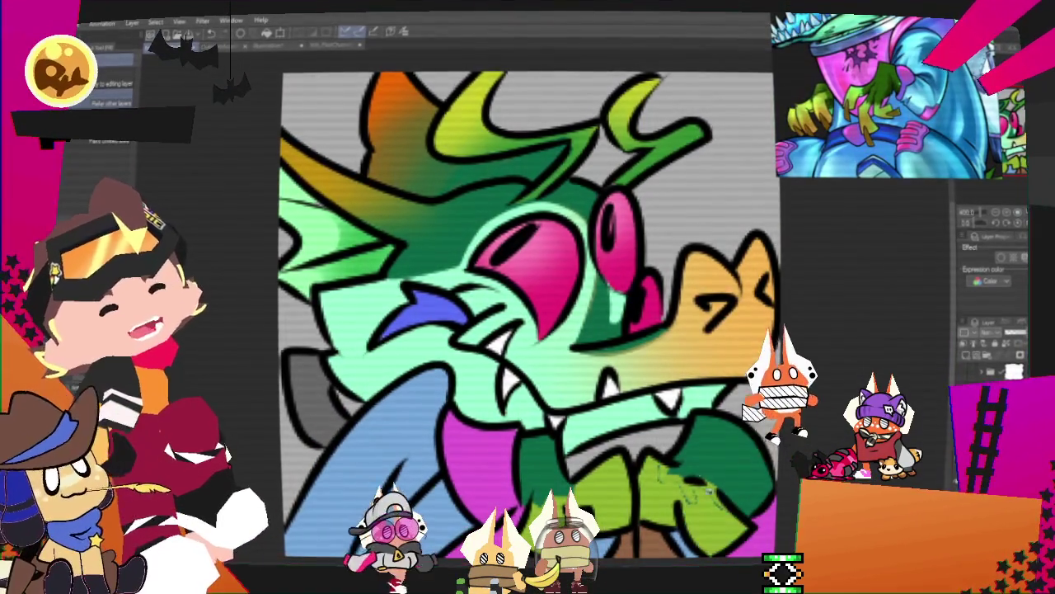
key("p")
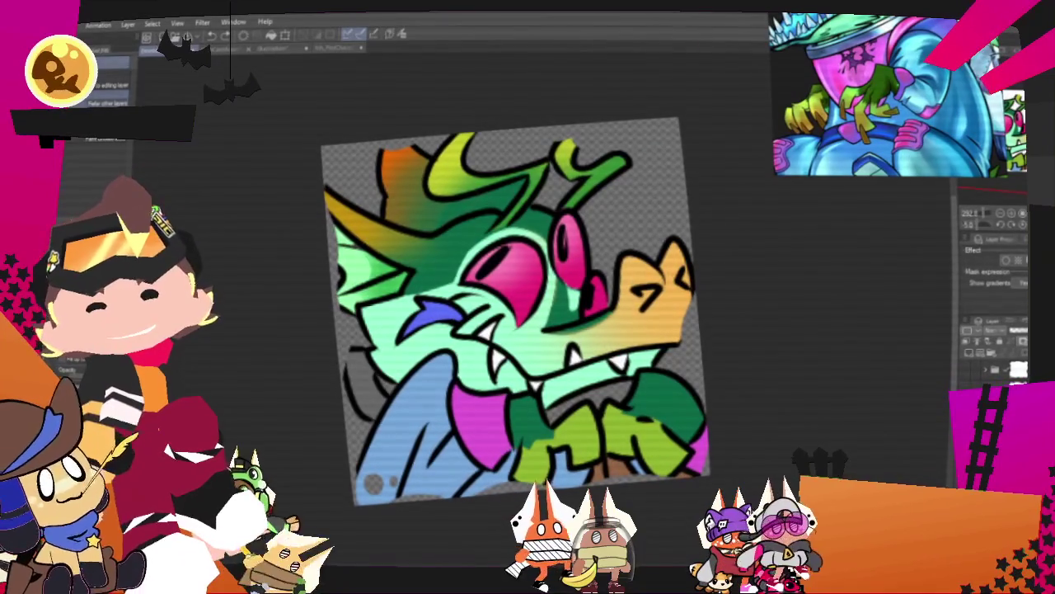
left_click(62, 24)
mouse_move(124, 158)
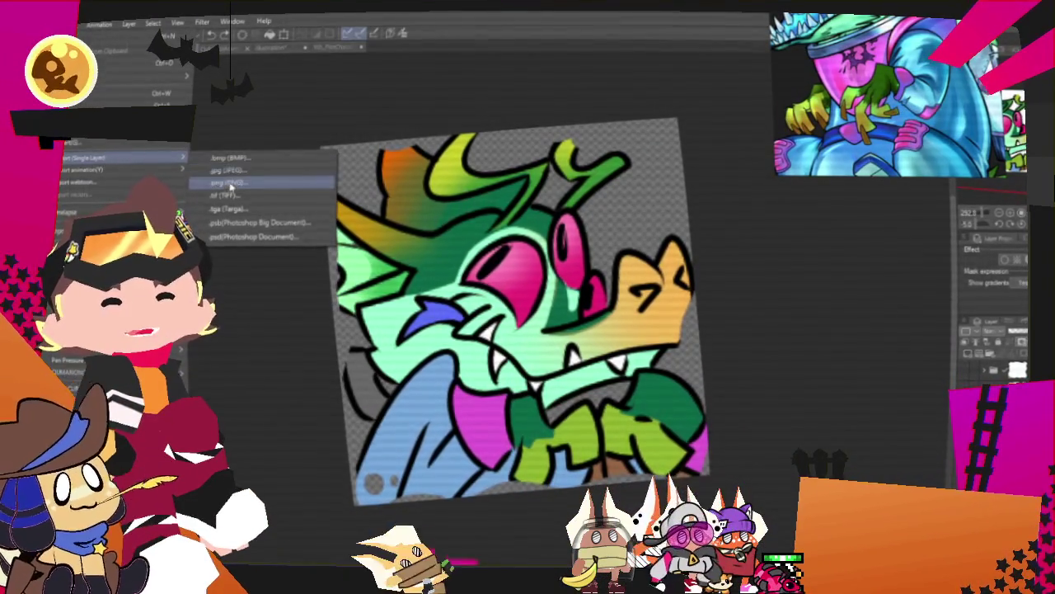
Export the finished crocodile drawing as a single-layer .png image
left_click(231, 189)
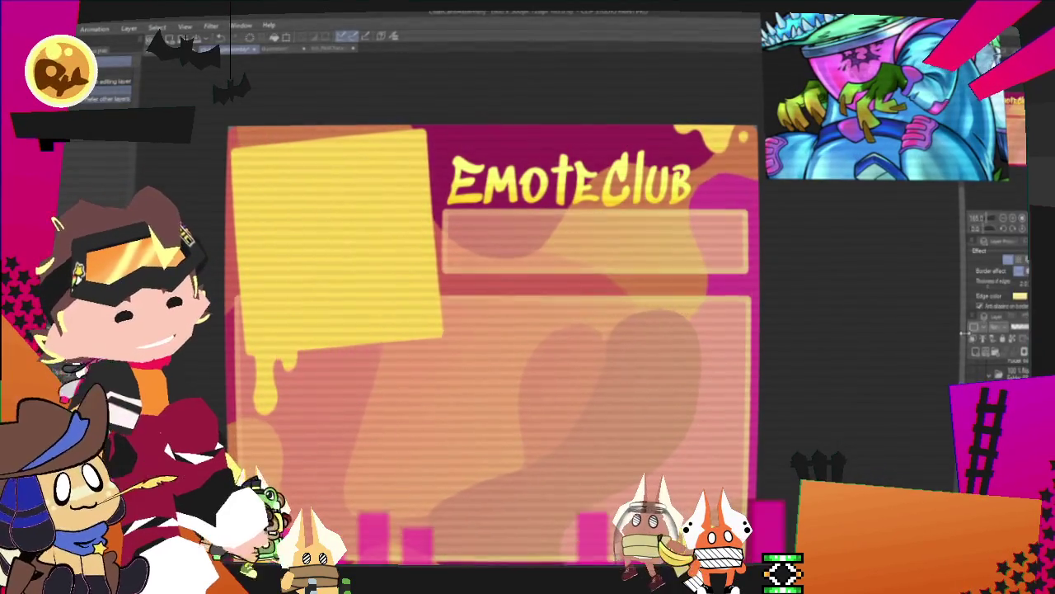
Import the crocodile image, fit it into the yellow frame, and nudge the STAR signature left
key("alt+f")
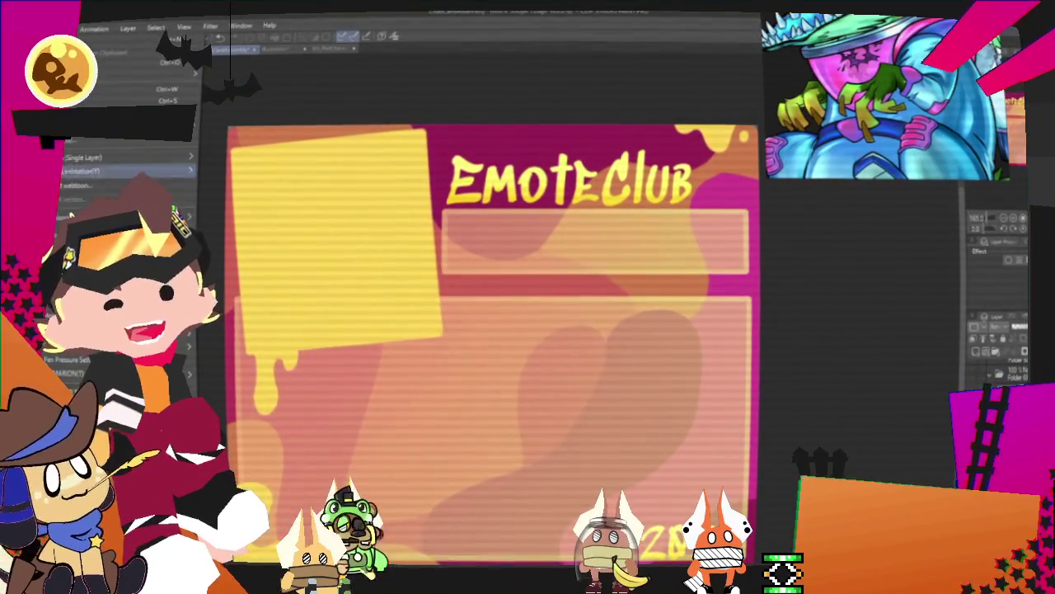
left_click(219, 237)
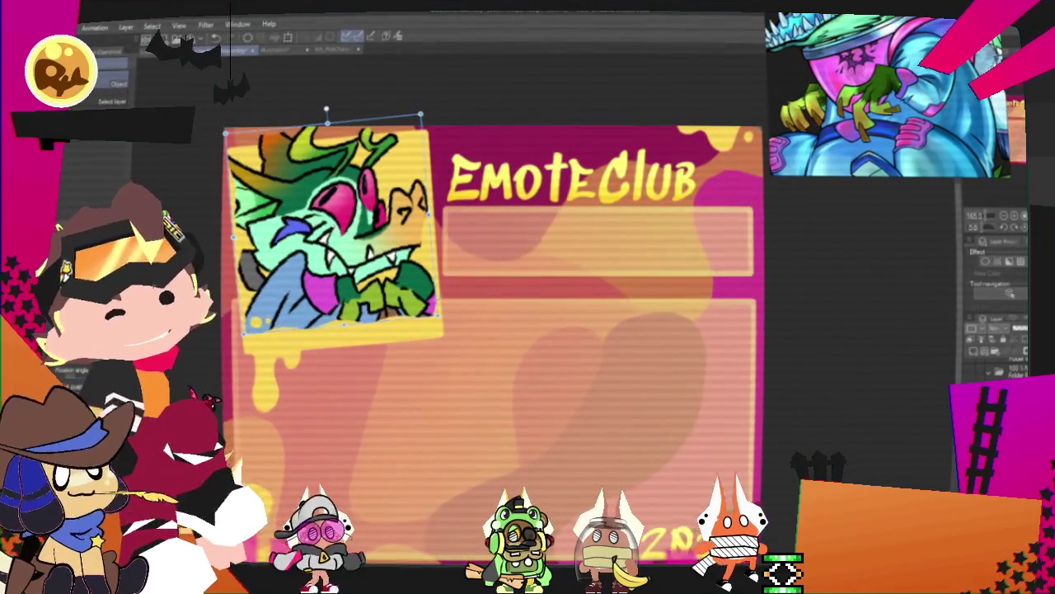
left_click_drag(404, 304, 447, 295)
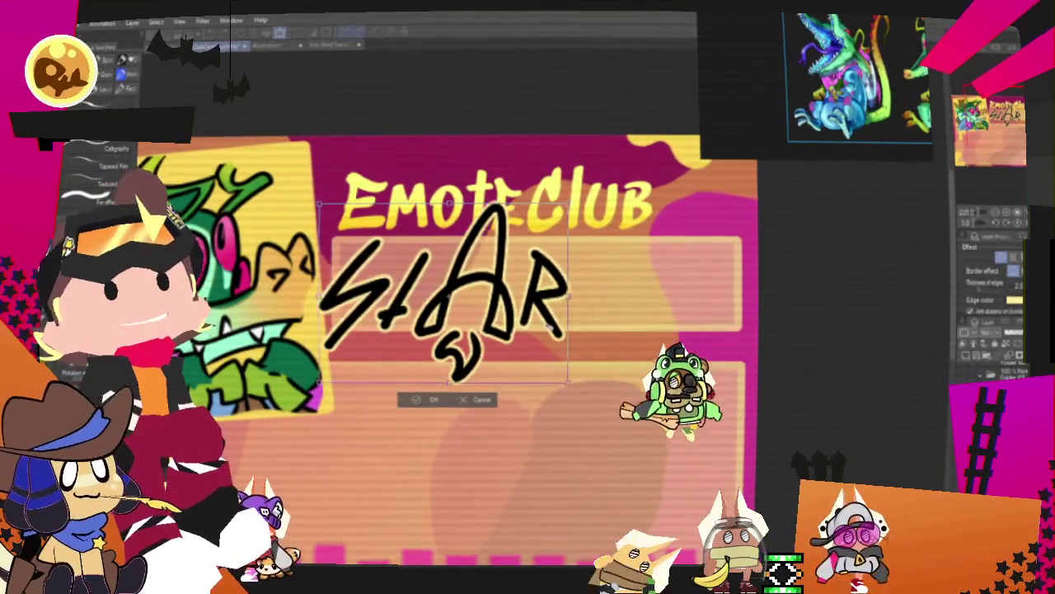
left_click_drag(561, 327, 549, 327)
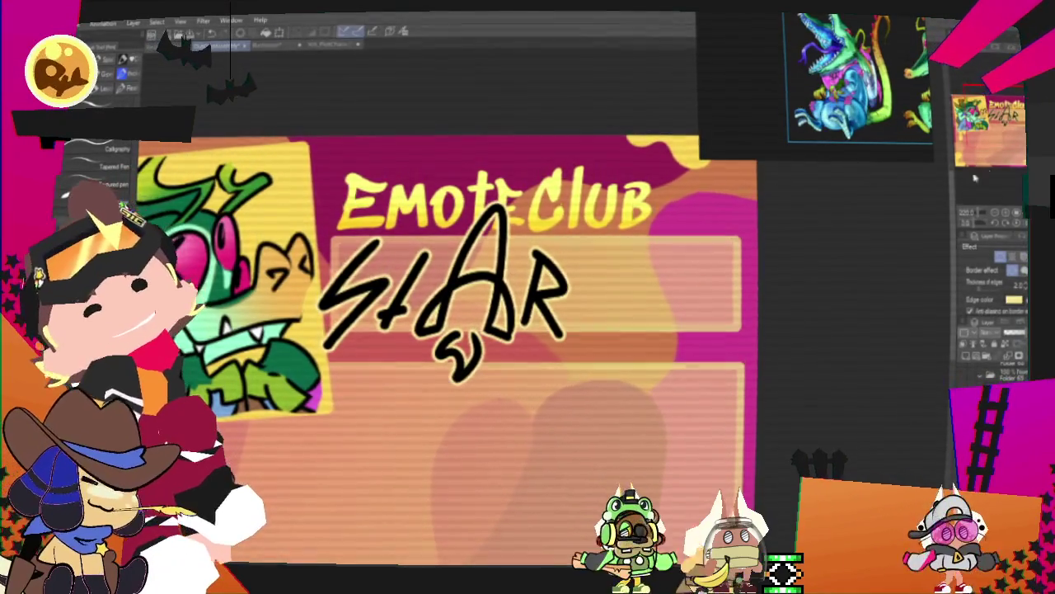
Commit the signature's new position and add curved flick strokes beside STAR
key("ctrl+plus")
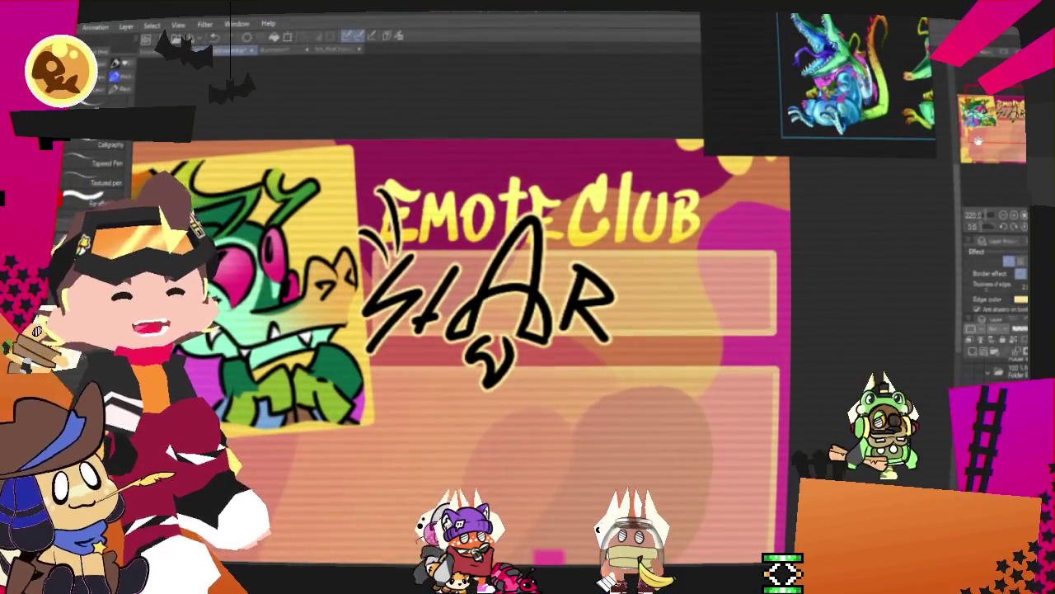
scroll(728, 308, "down", 2)
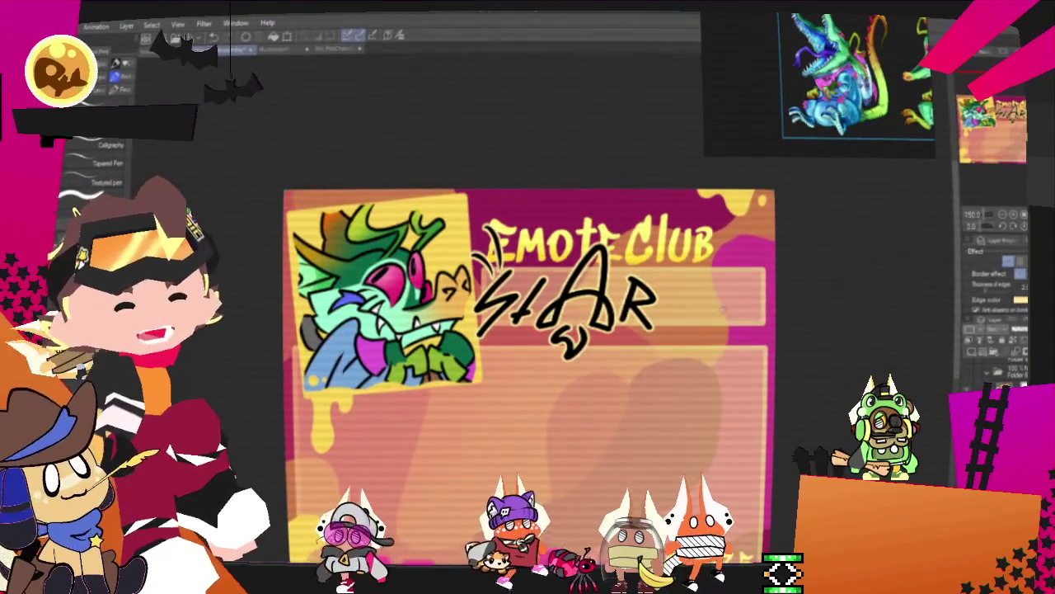
scroll(692, 306, "up", 2)
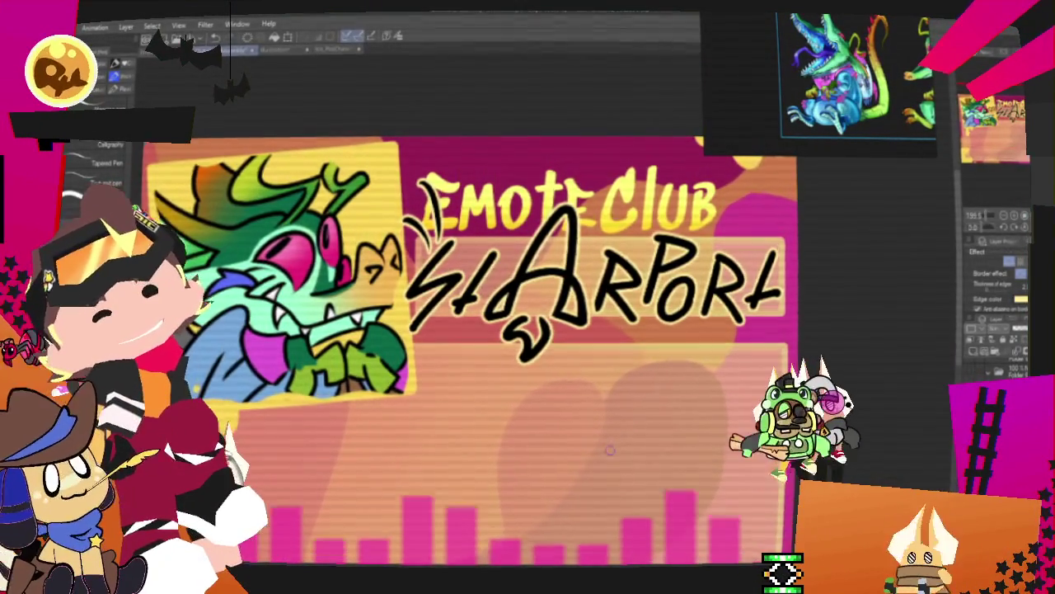
Transform part of the StARPort signature and prepare to select individual letters
key("ctrl+t")
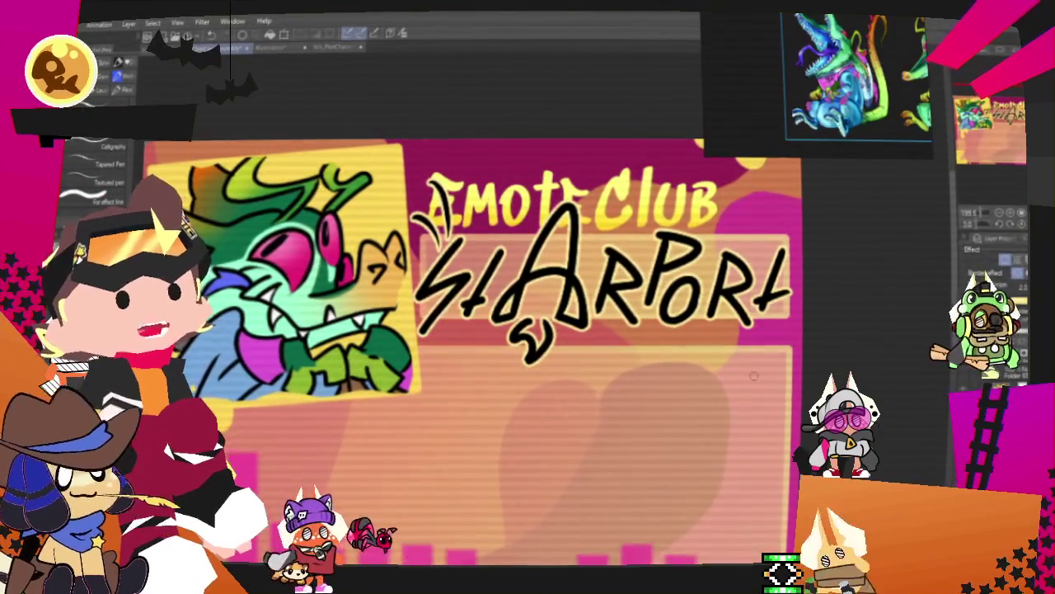
key("m")
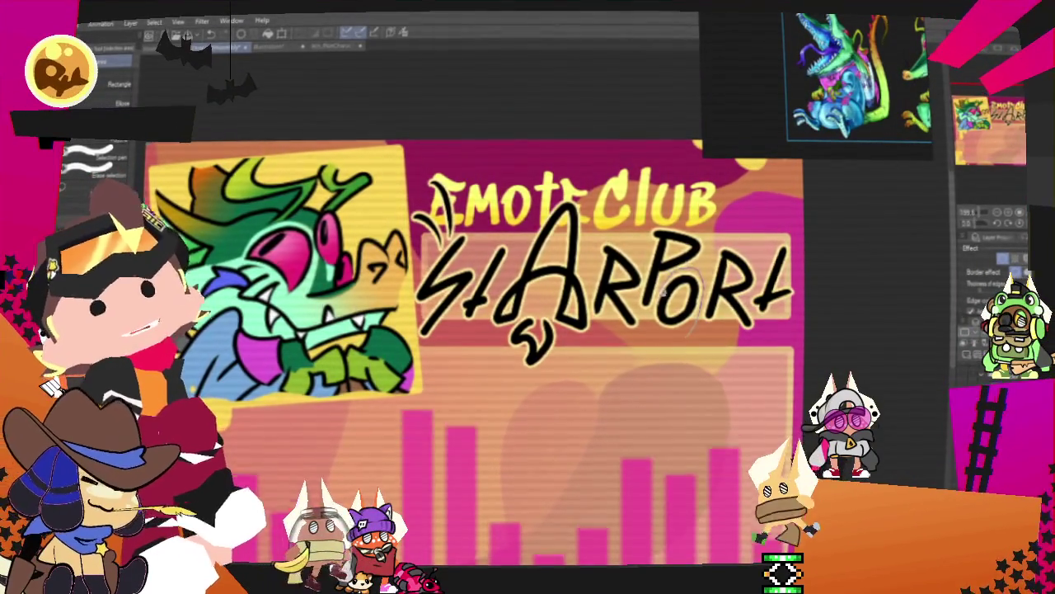
Erase the StARPort signature's O and redraw it as a smaller open stroke between P and R
key("Delete")
key("ctrl+d")
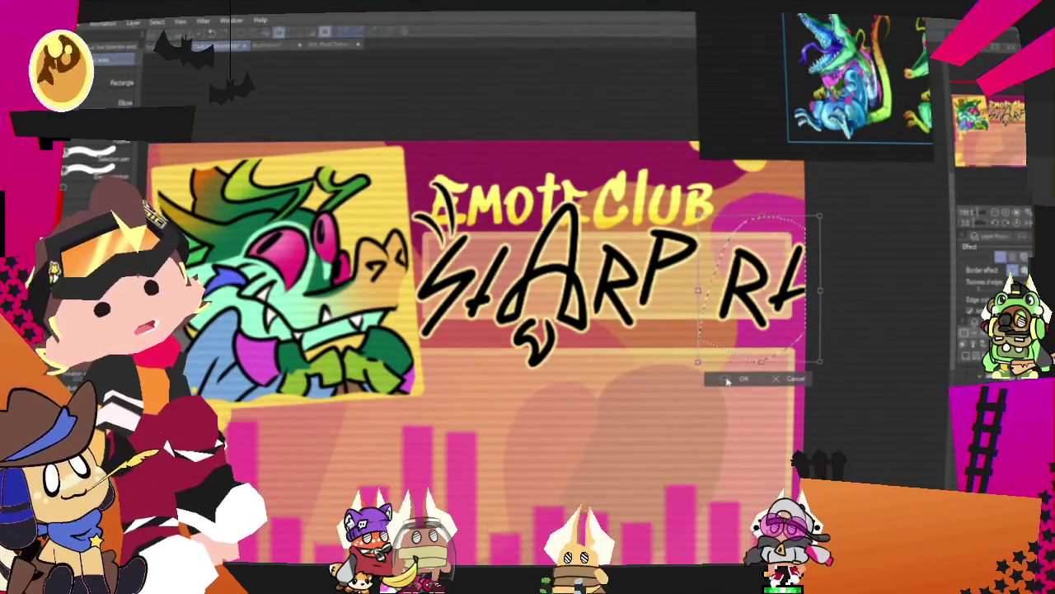
left_click(727, 381)
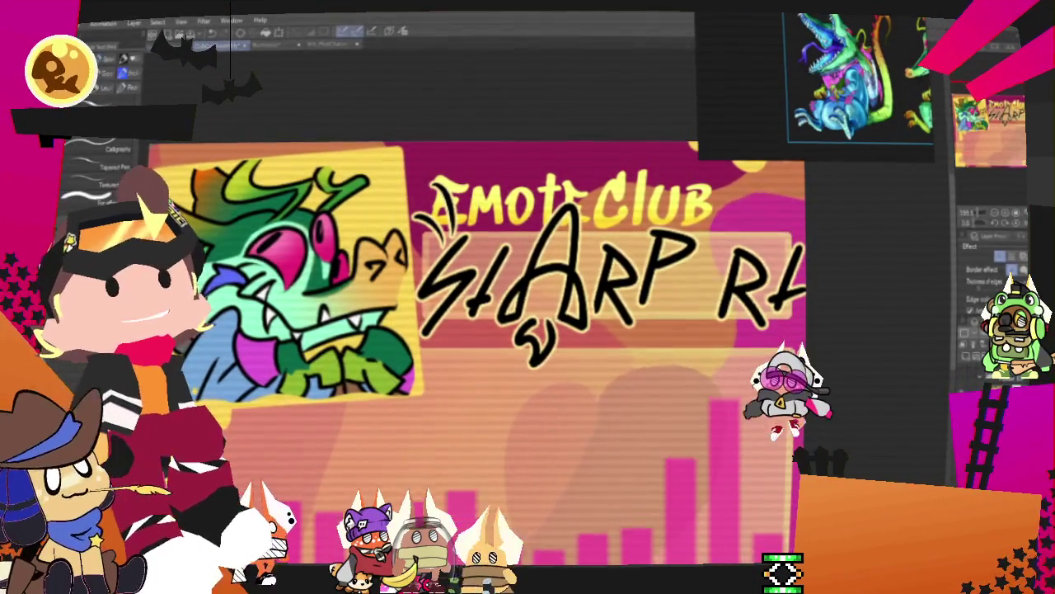
key("ctrl+z")
key("ctrl+y")
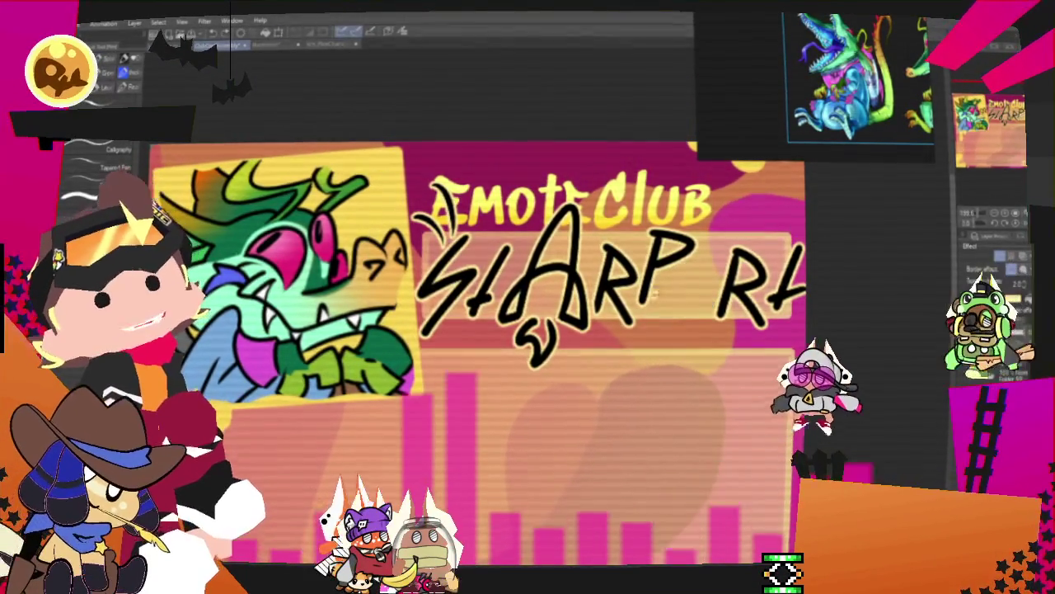
left_click_drag(705, 248, 700, 251)
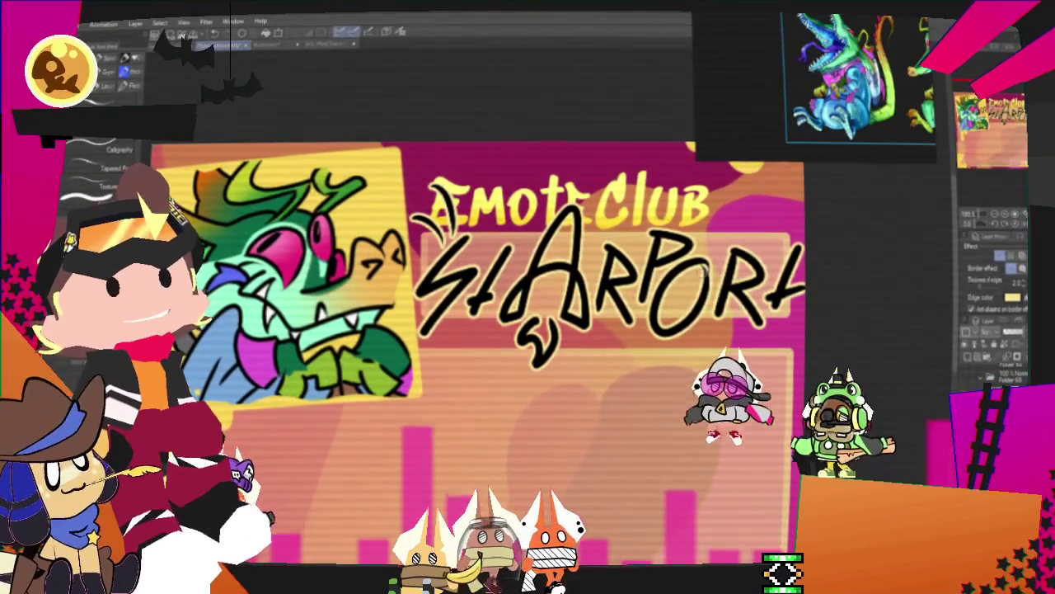
key("ctrl+z")
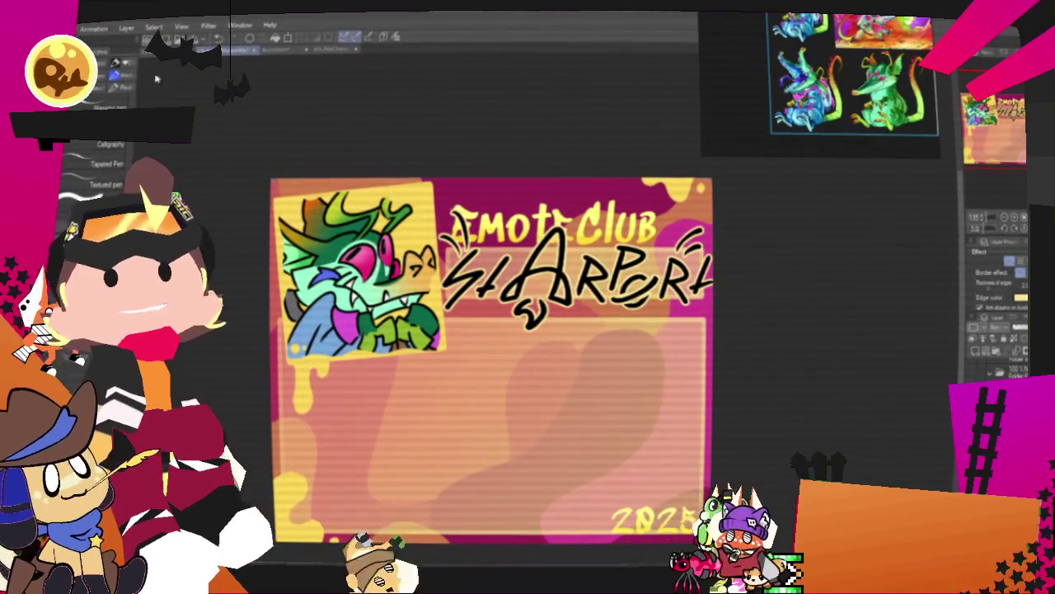
Start exporting the finished template through File > Export (Single Layer)
left_click(43, 28)
mouse_move(124, 157)
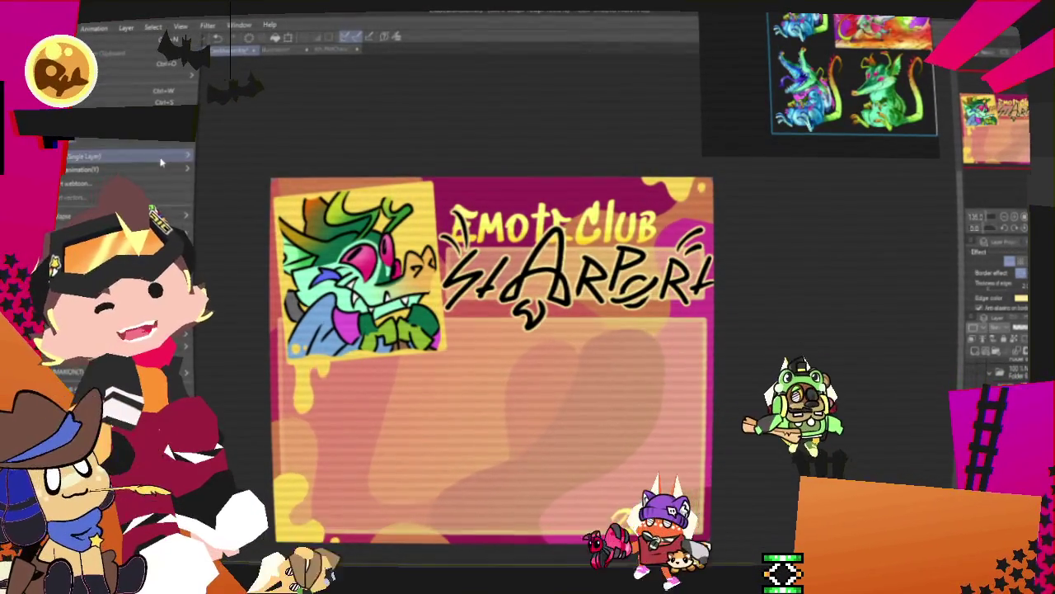
left_click(235, 180)
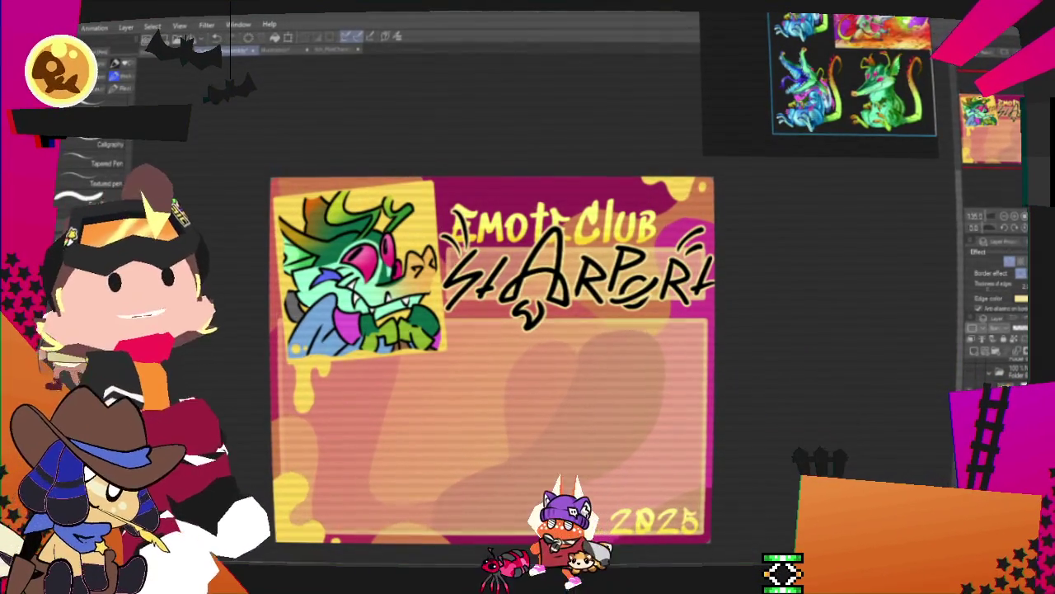